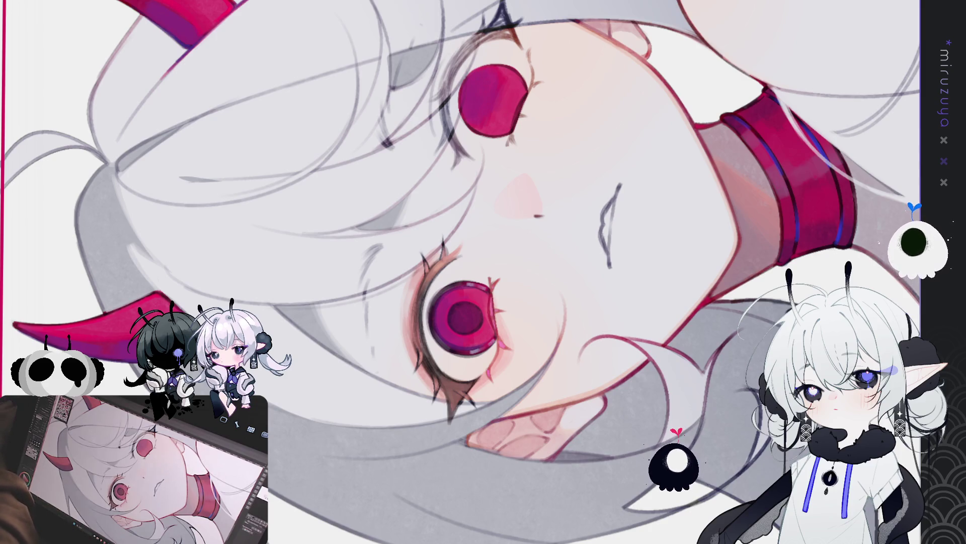
scroll(462, 232, down, 1)
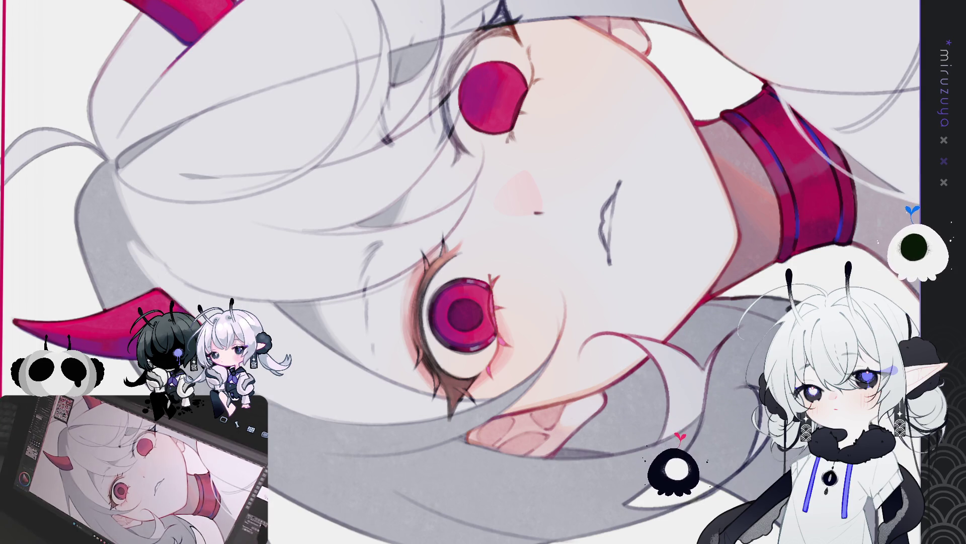
Step: Reset the canvas upright and lasso-select the left eye with its lashes
key(Delete)
scroll(483, 272, up, 1)
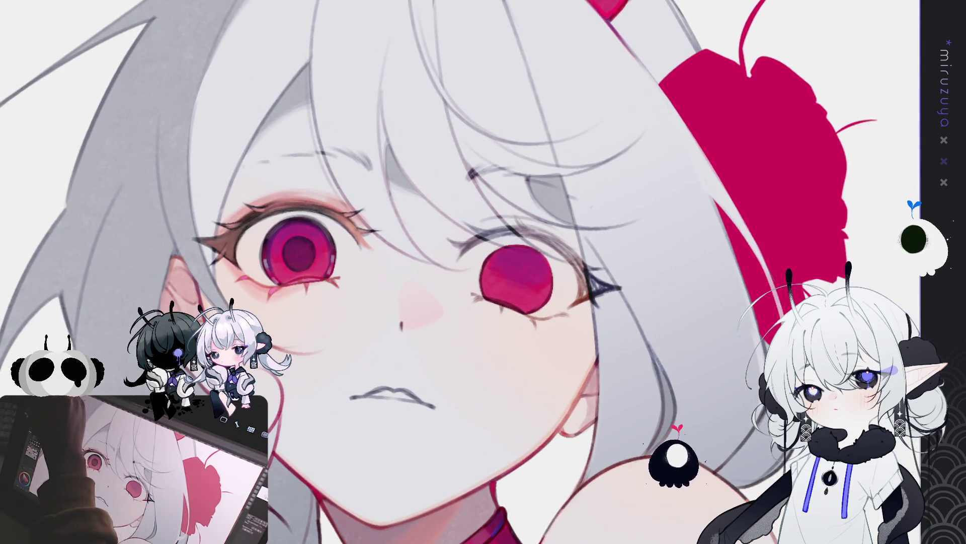
drag(351, 287, 249, 304)
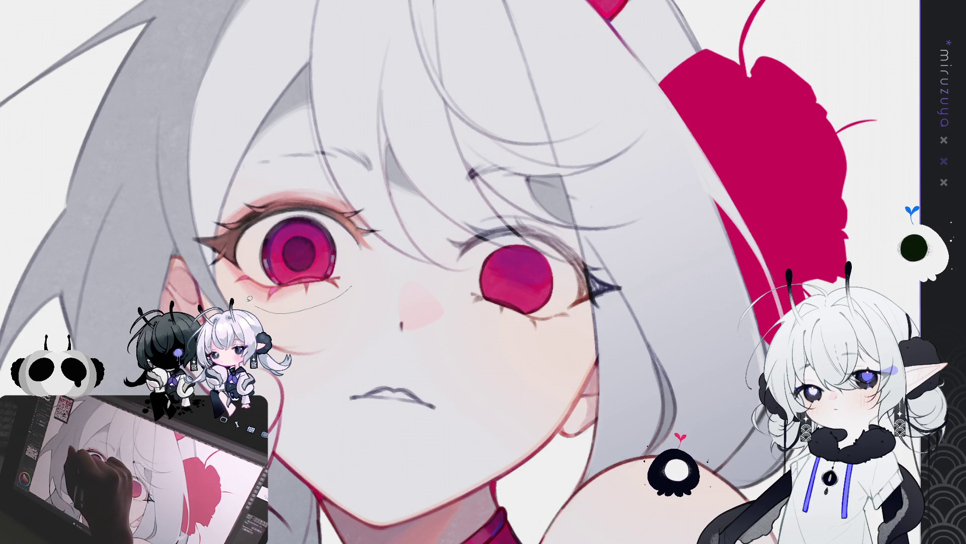
mouse_move(200, 268)
mouse_down()
mouse_move(349, 191)
mouse_move(372, 219)
mouse_up()
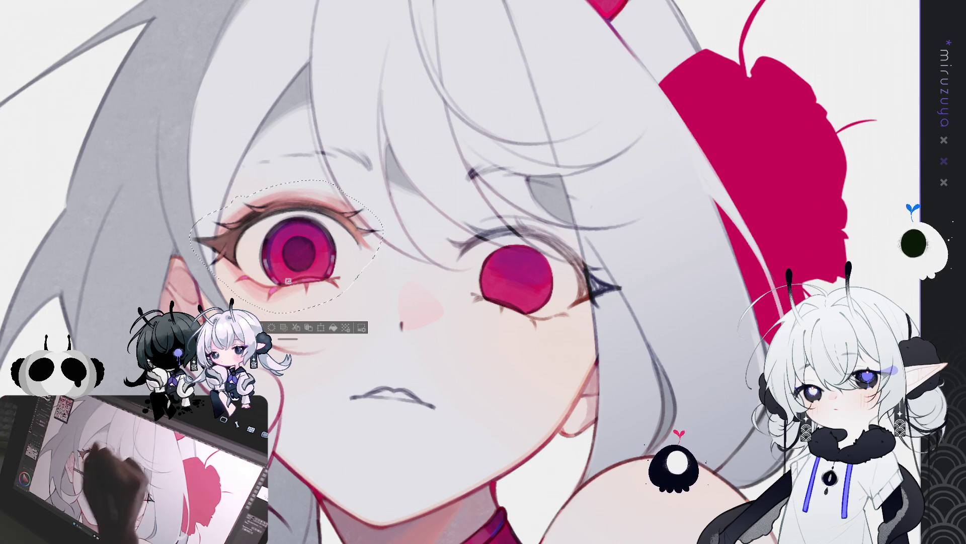
Step: Copy and paste the left eye, then move the copy onto the right eye position
key(ctrl+d)
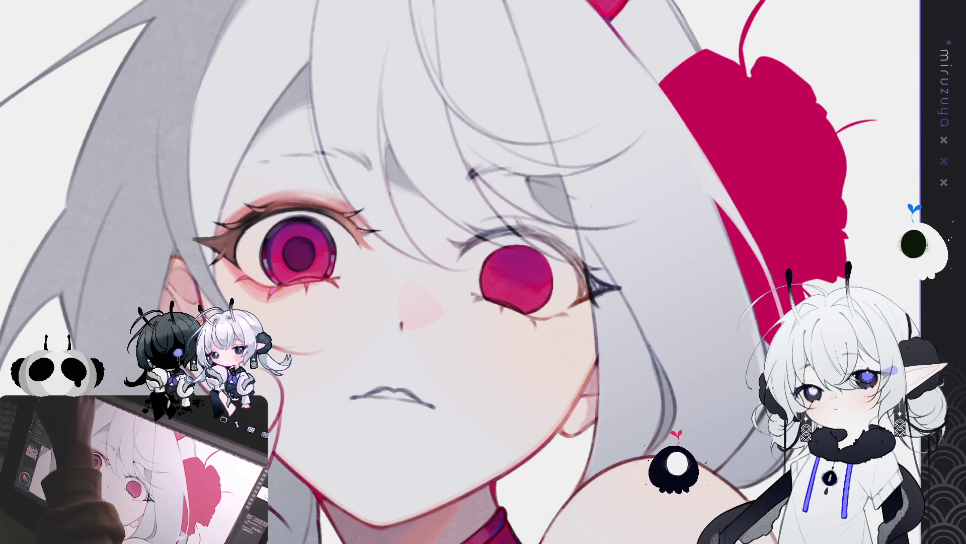
key(ctrl+v)
key(ctrl+t)
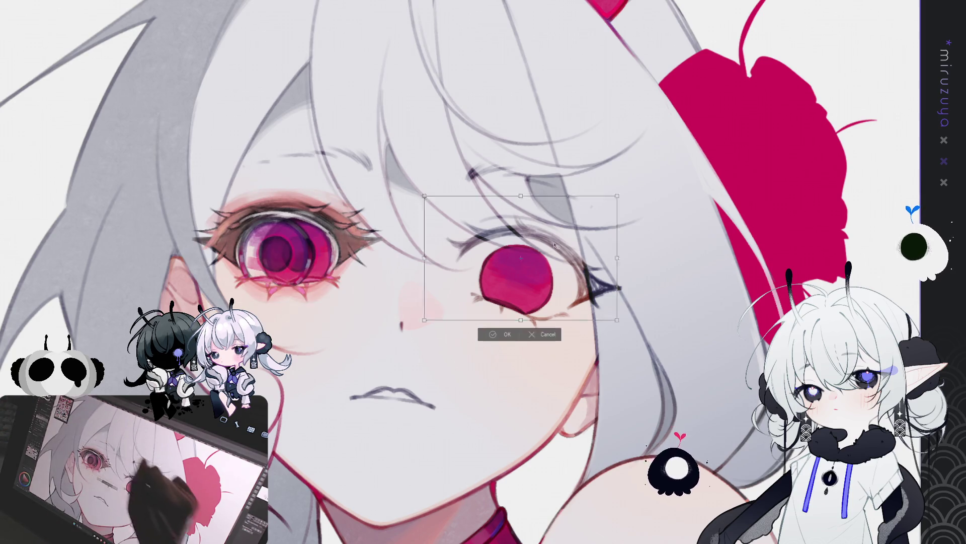
drag(555, 244, 568, 265)
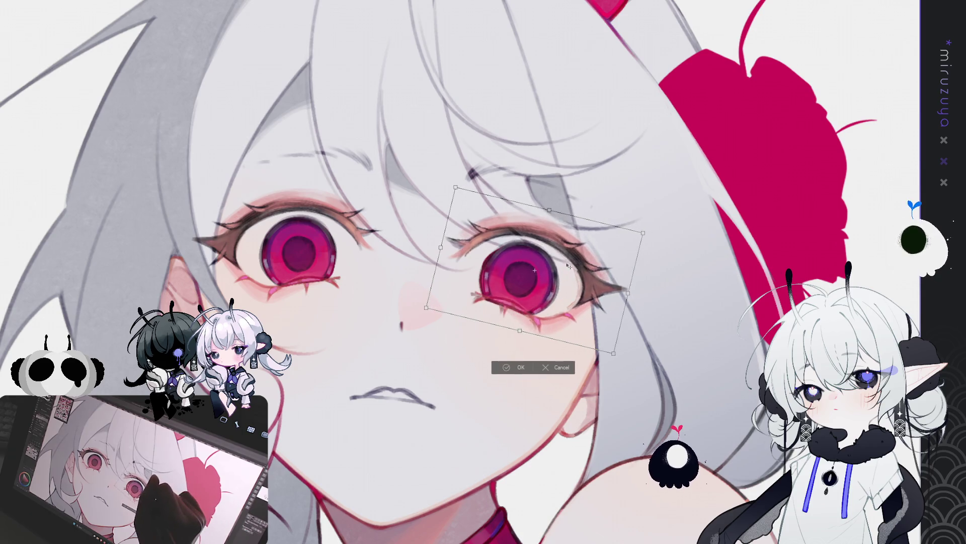
Step: Fine-tune the pasted eye's tilt and position and confirm the transform
drag(569, 267, 566, 267)
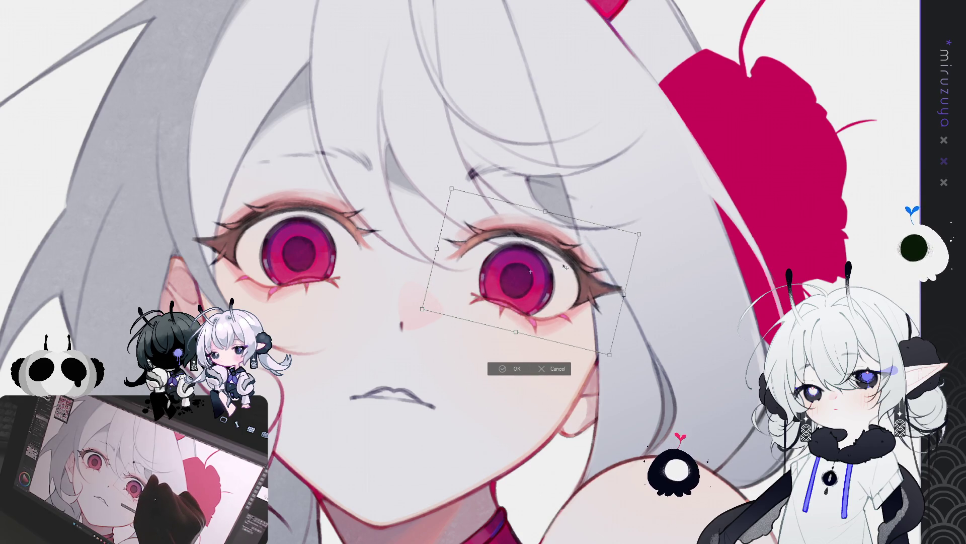
drag(640, 205, 643, 198)
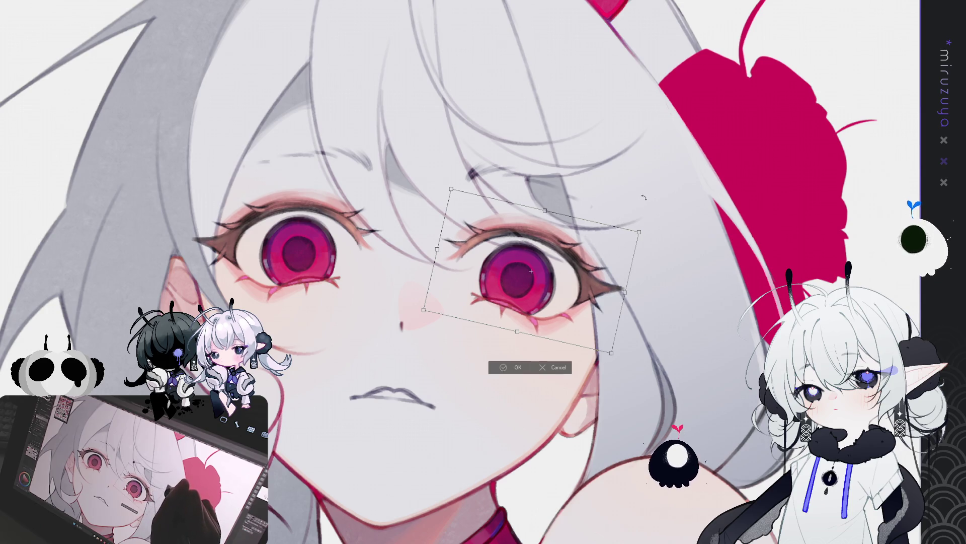
drag(586, 255, 588, 257)
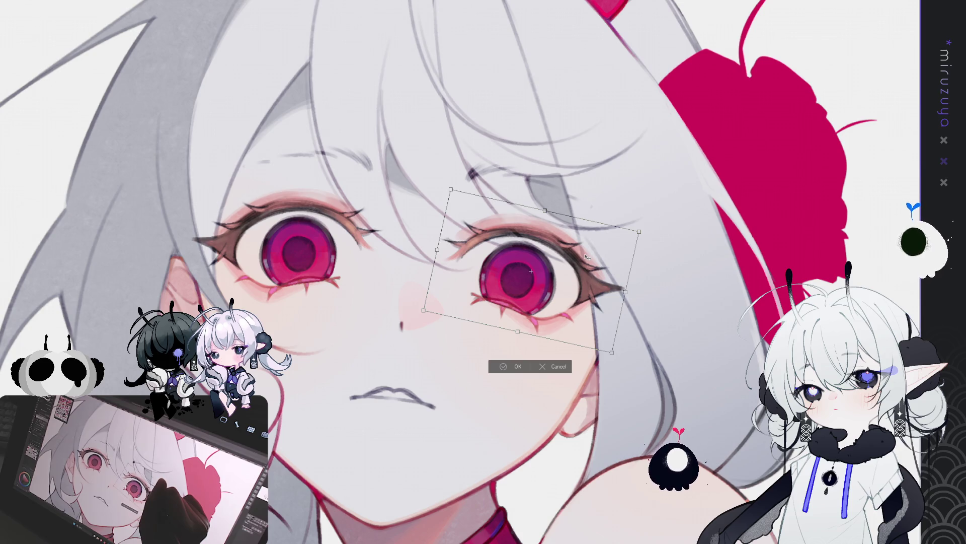
click(514, 368)
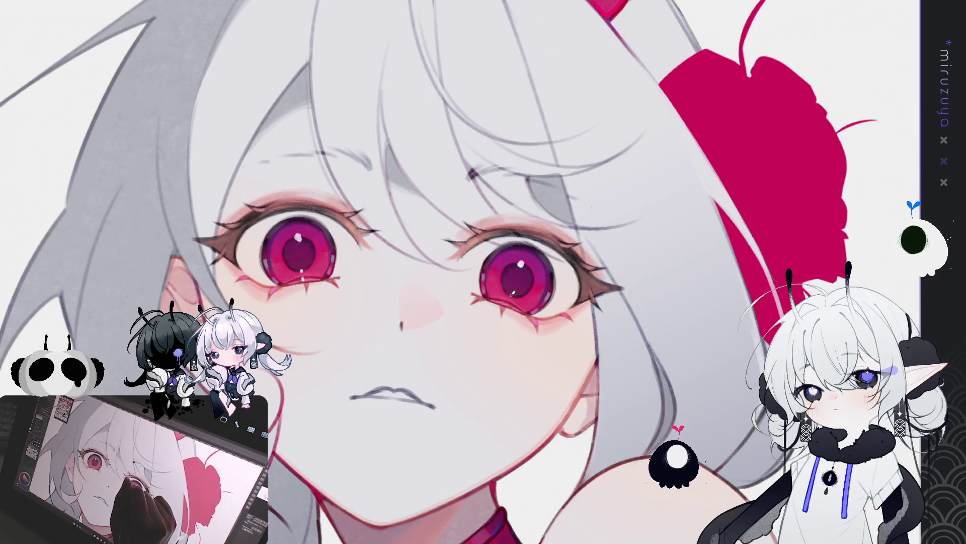
Step: Add a dark stroke below the right iris and brighten both iris highlights
drag(508, 295, 512, 302)
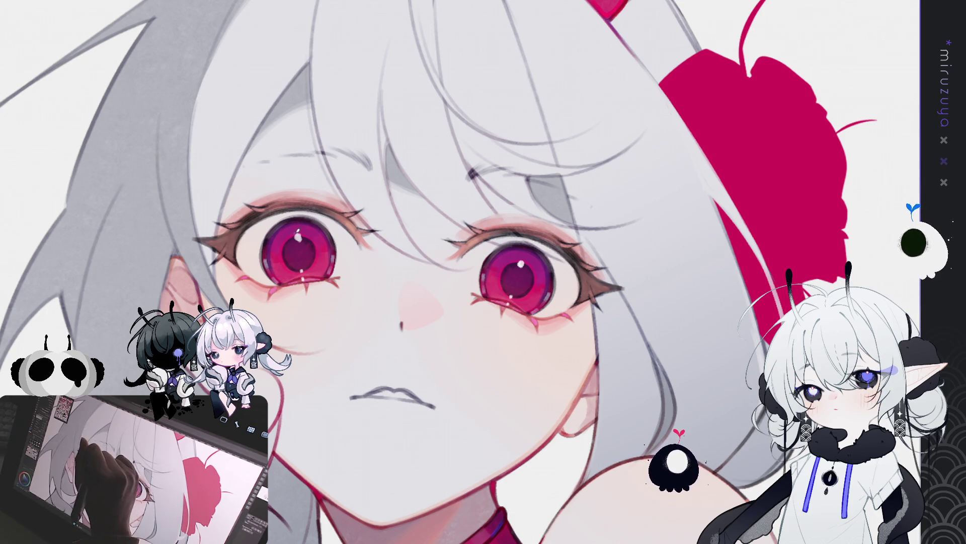
drag(296, 237, 303, 242)
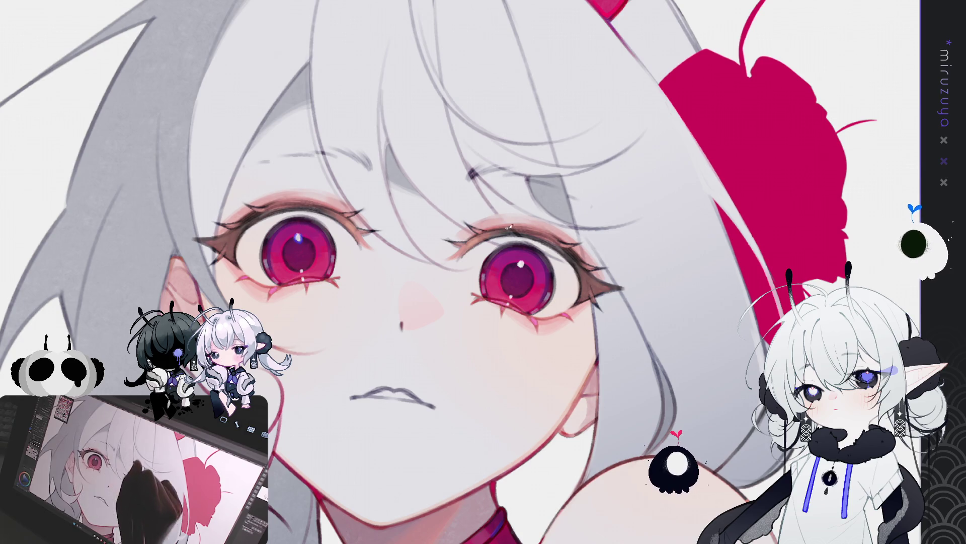
drag(297, 237, 303, 241)
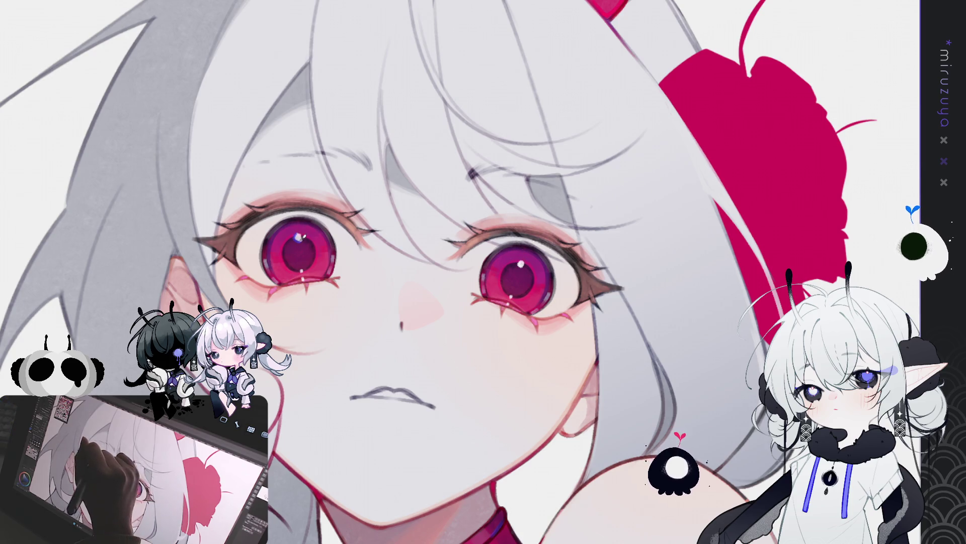
drag(519, 257, 522, 263)
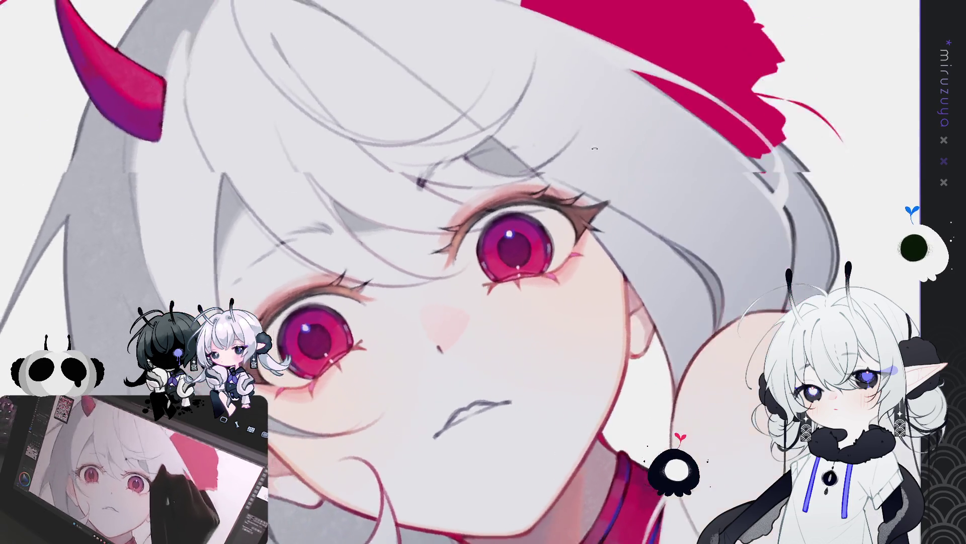
drag(643, 233, 529, 317)
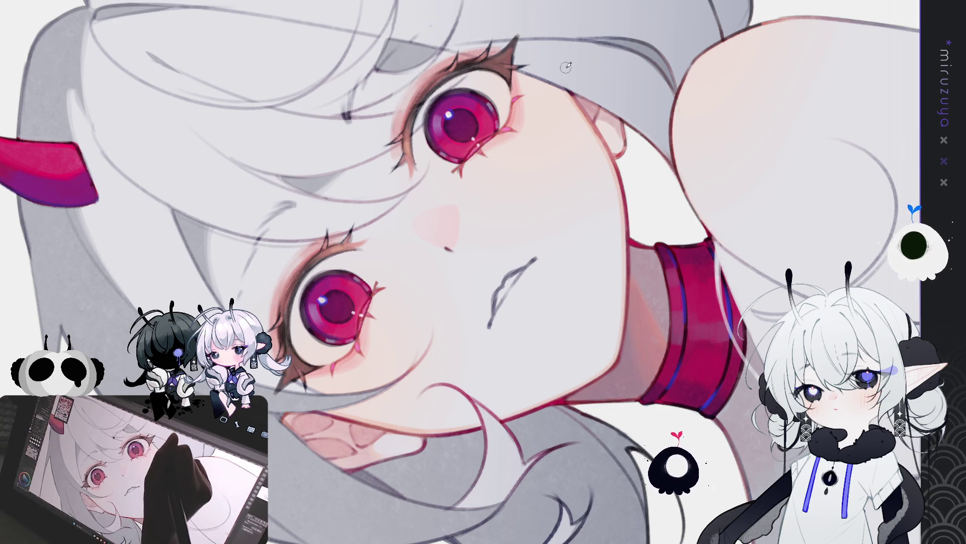
mouse_move(565, 68)
mouse_down()
mouse_move(524, 193)
mouse_move(413, 213)
mouse_up()
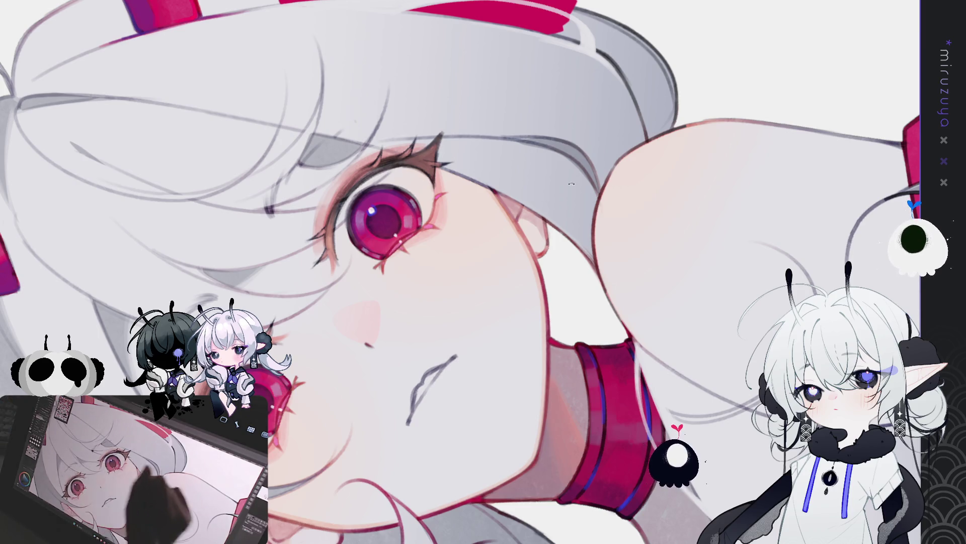
key(ctrl+0)
drag(532, 295, 560, 335)
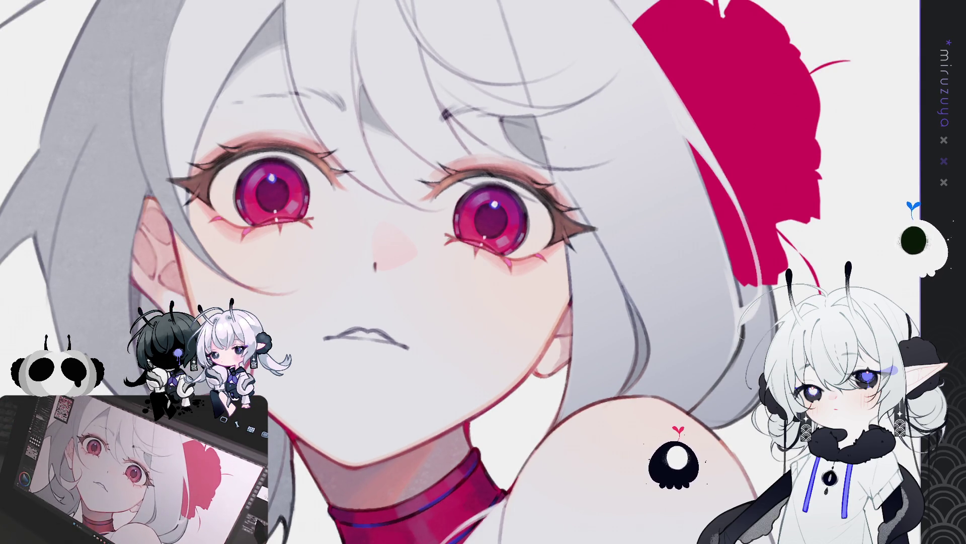
scroll(483, 272, down, 3)
scroll(483, 272, down, 2)
scroll(483, 272, up, 4)
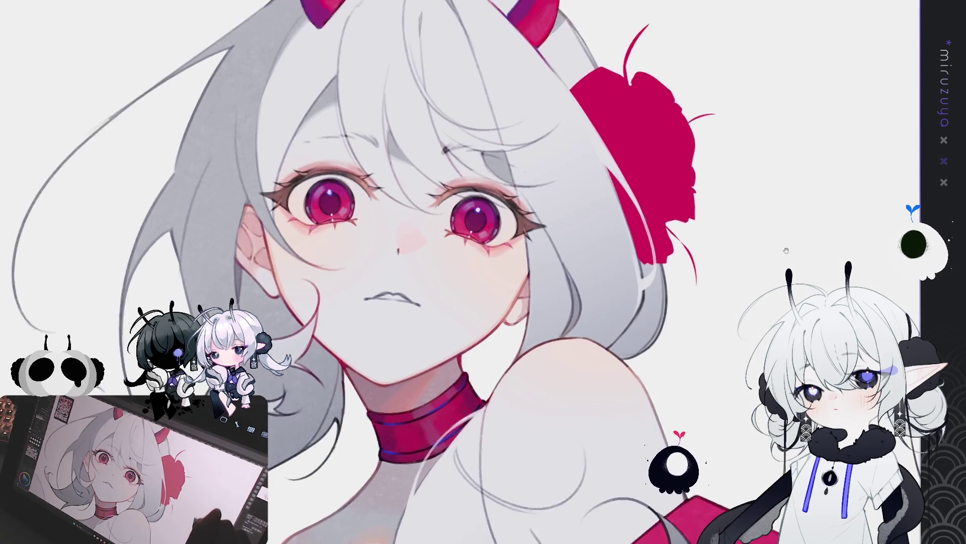
drag(823, 220, 810, 224)
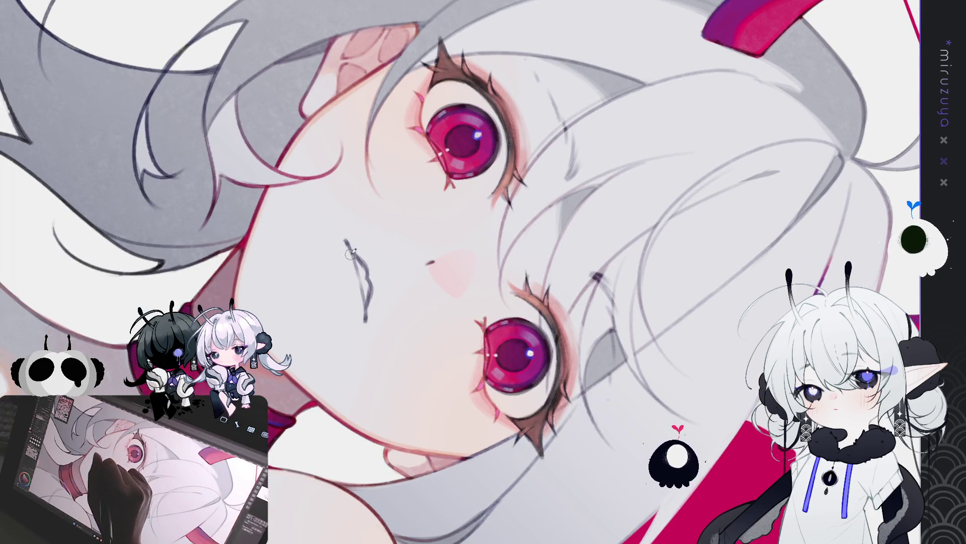
drag(347, 247, 355, 296)
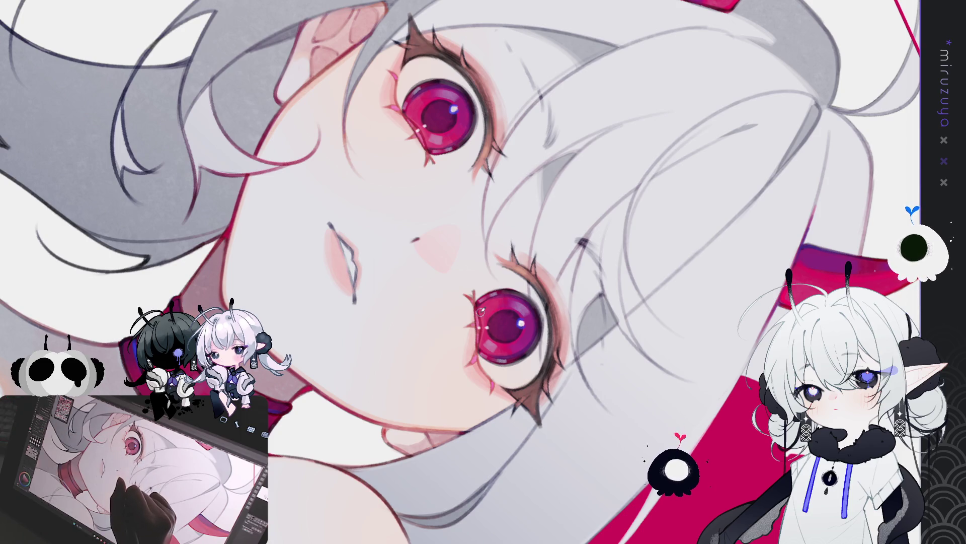
Step: Darken the girl's lip line with a few short pen strokes
drag(344, 257, 348, 278)
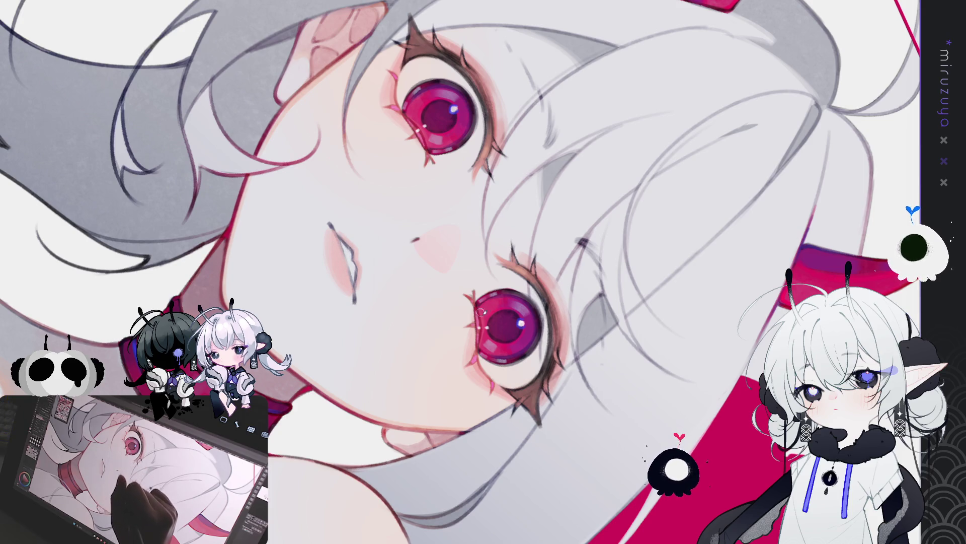
drag(339, 236, 348, 278)
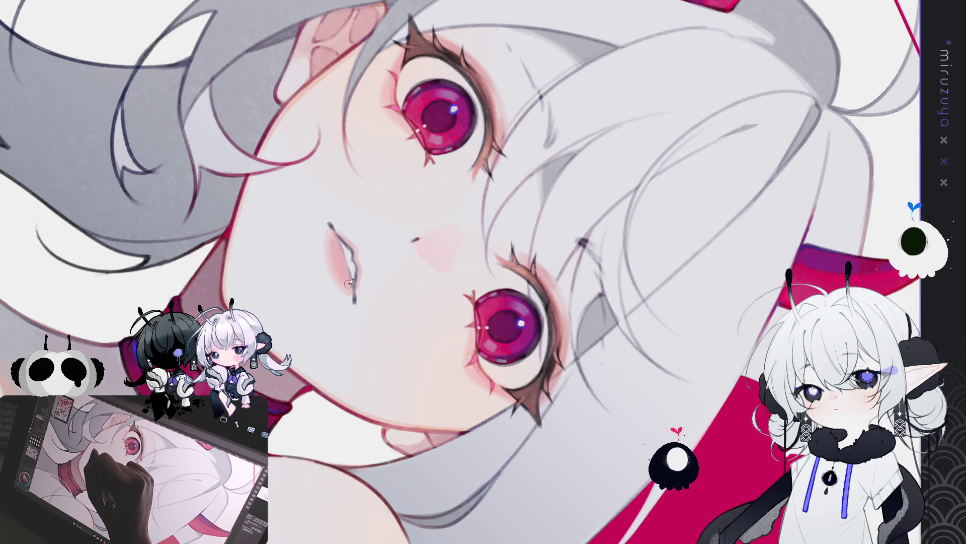
drag(345, 272, 351, 280)
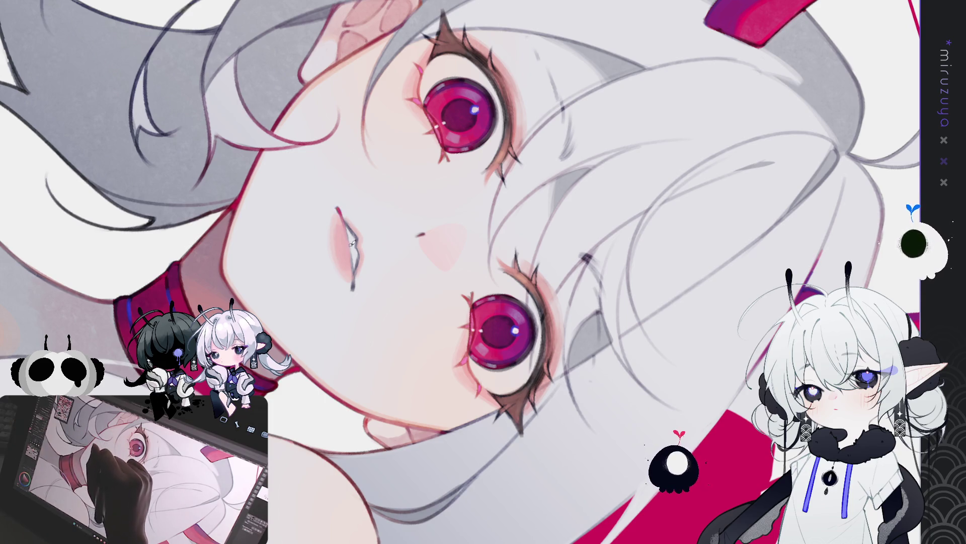
Step: Rework the lower lip edge shape, then turn the canvas back upright
drag(344, 214, 359, 269)
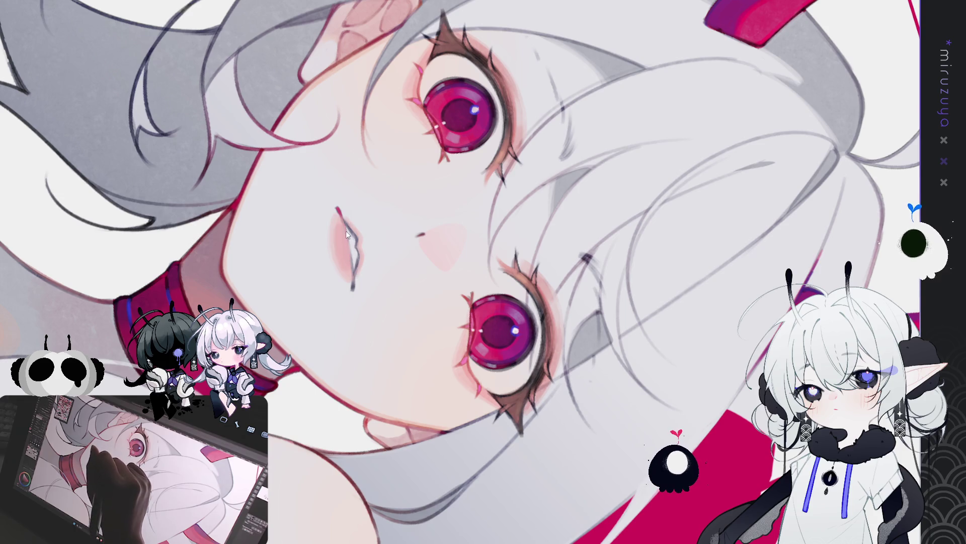
drag(346, 218, 355, 265)
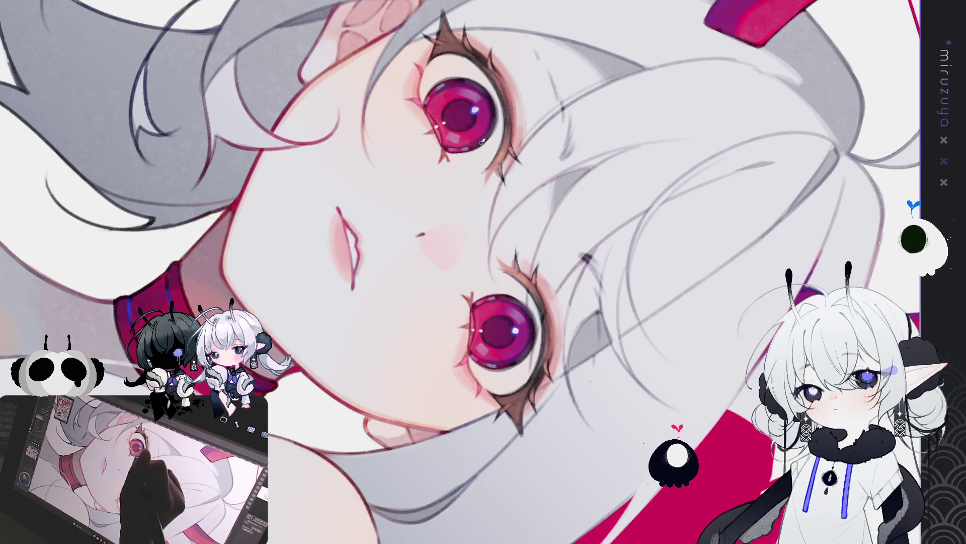
key(5)
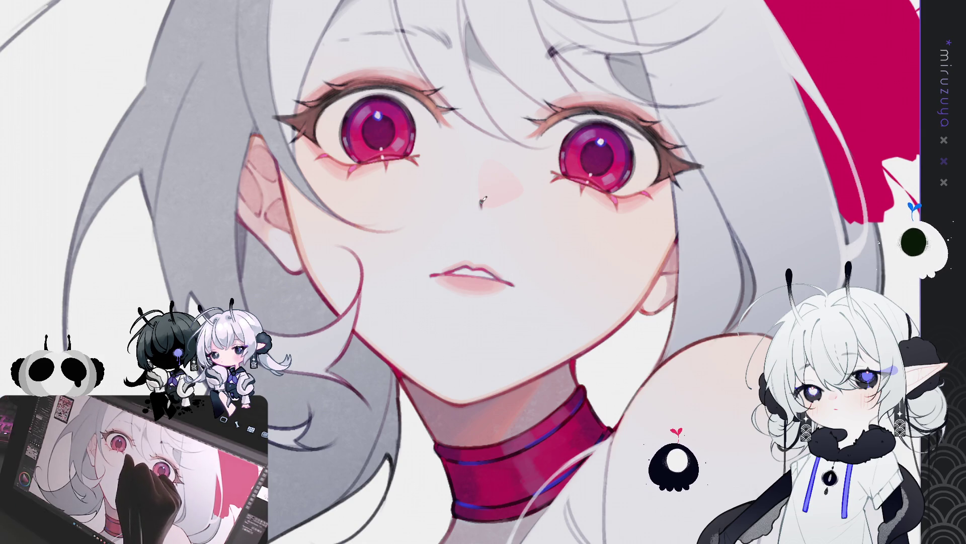
Step: Pan the view so the face shifts toward the left
drag(604, 267, 547, 291)
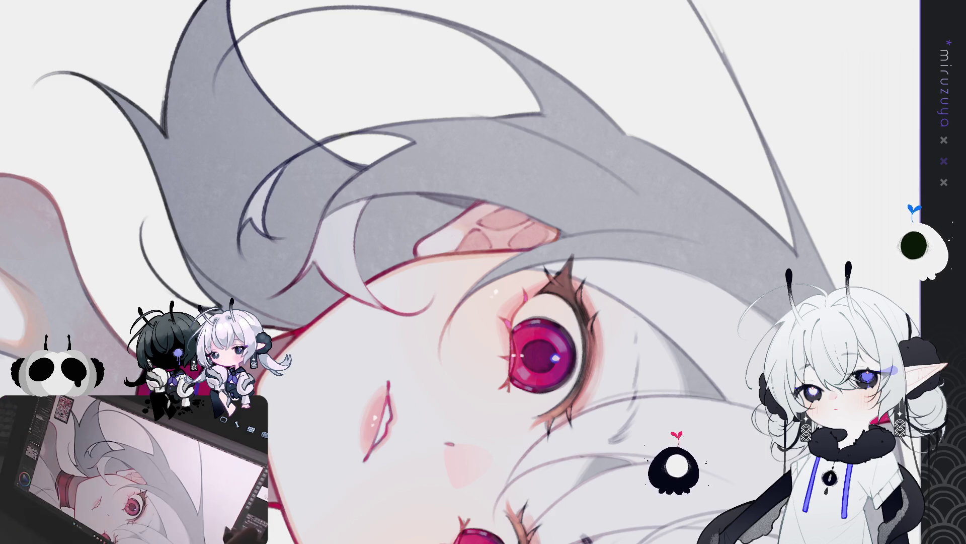
drag(363, 197, 317, 164)
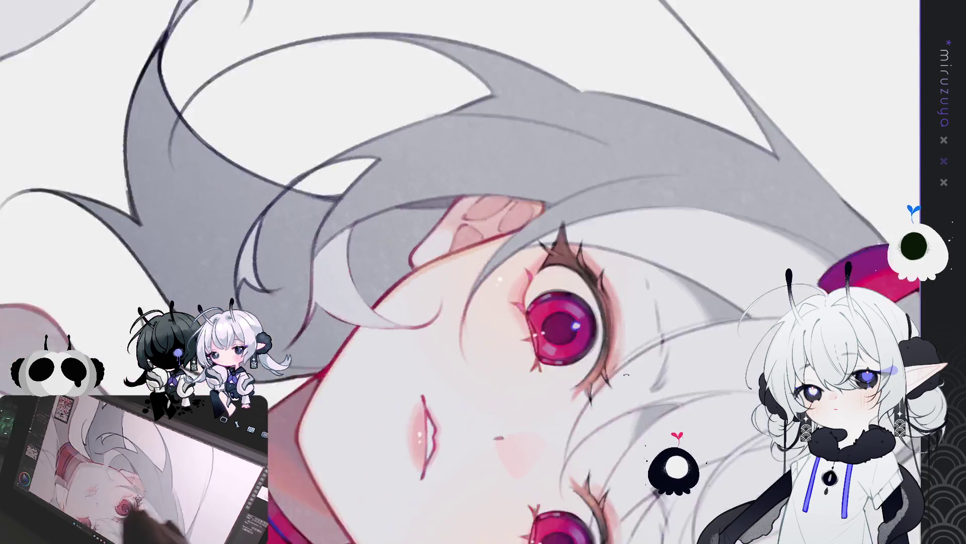
drag(425, 219, 635, 395)
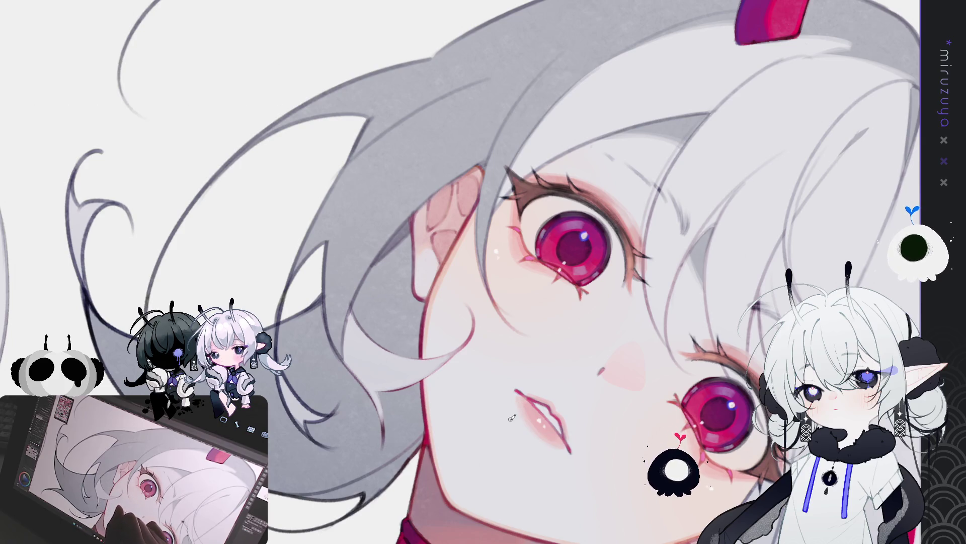
drag(511, 417, 537, 350)
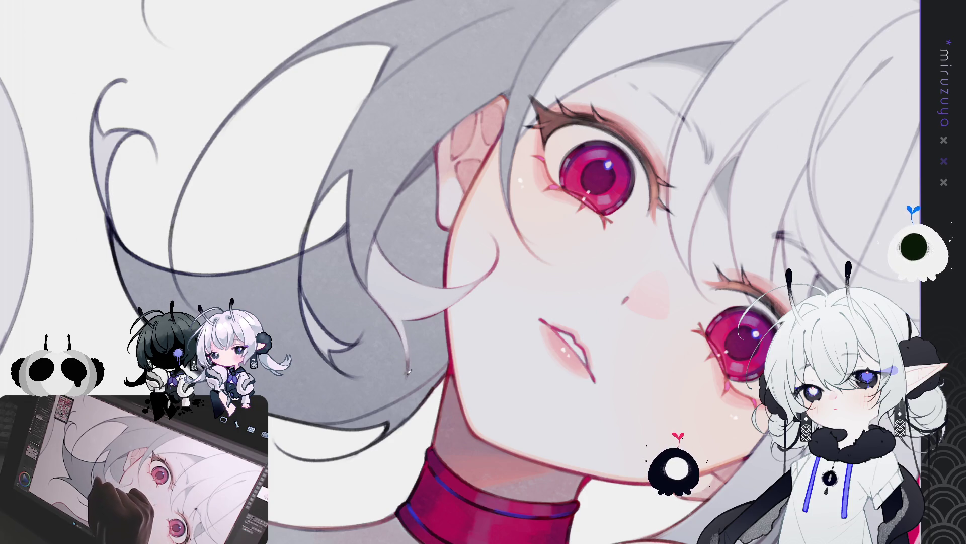
drag(409, 373, 58, 296)
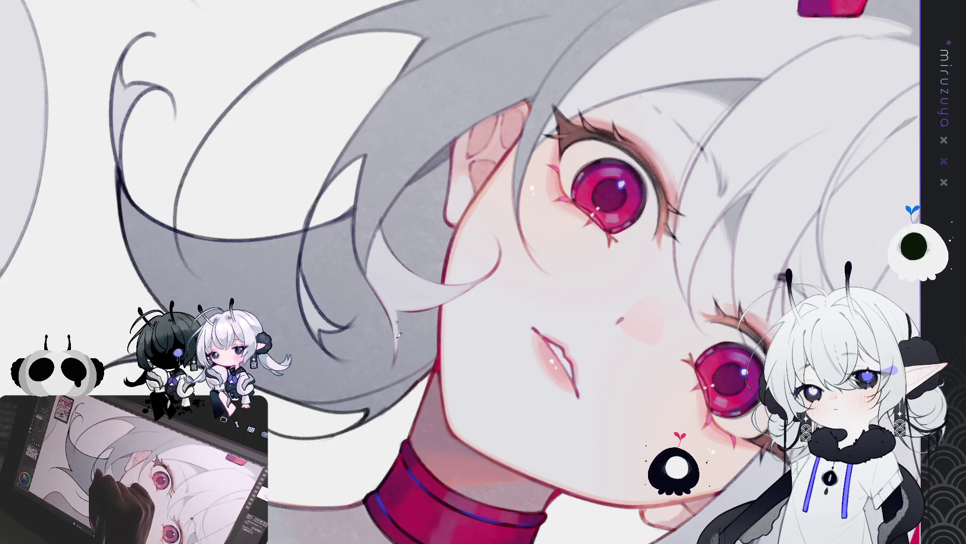
drag(473, 234, 745, 251)
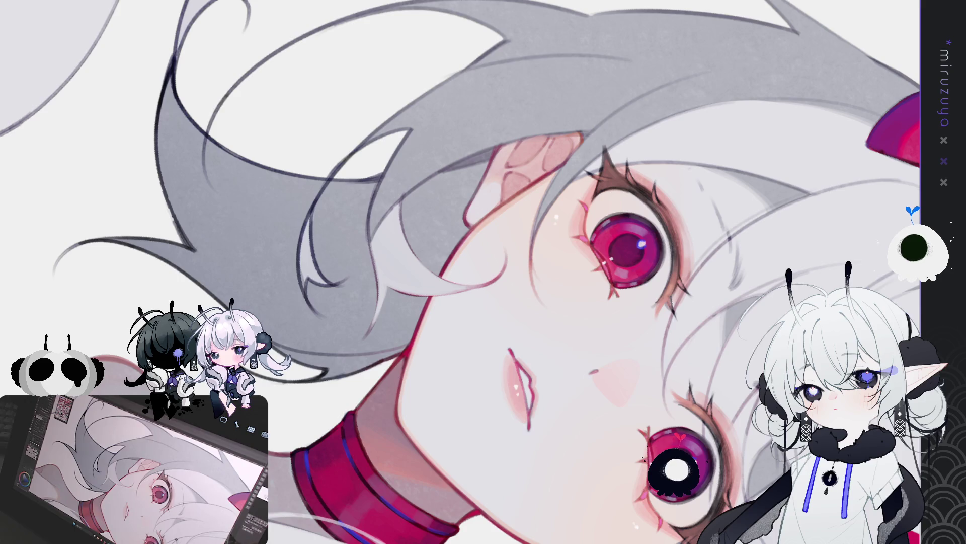
drag(409, 154, 370, 223)
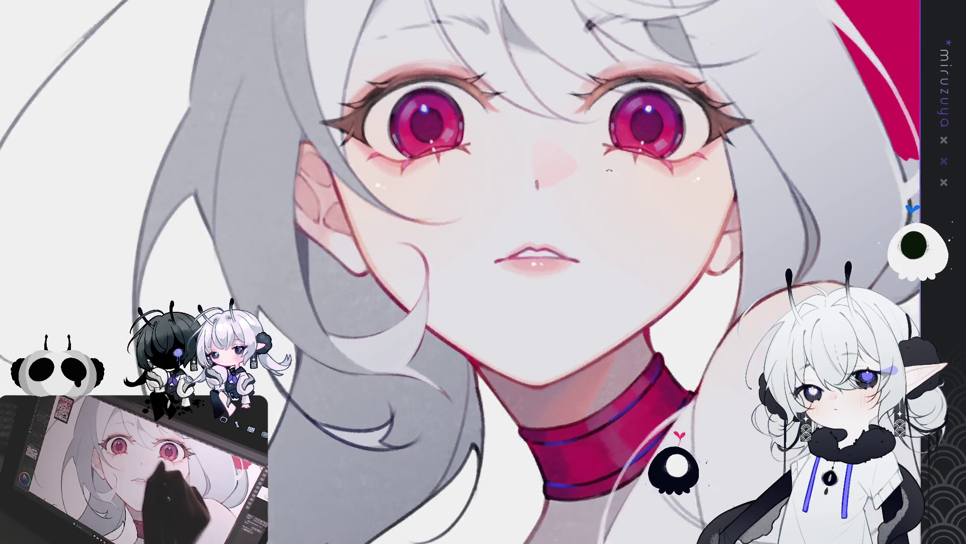
Step: Rotate and enlarge the view to centre on the face and choker
drag(321, 327, 393, 302)
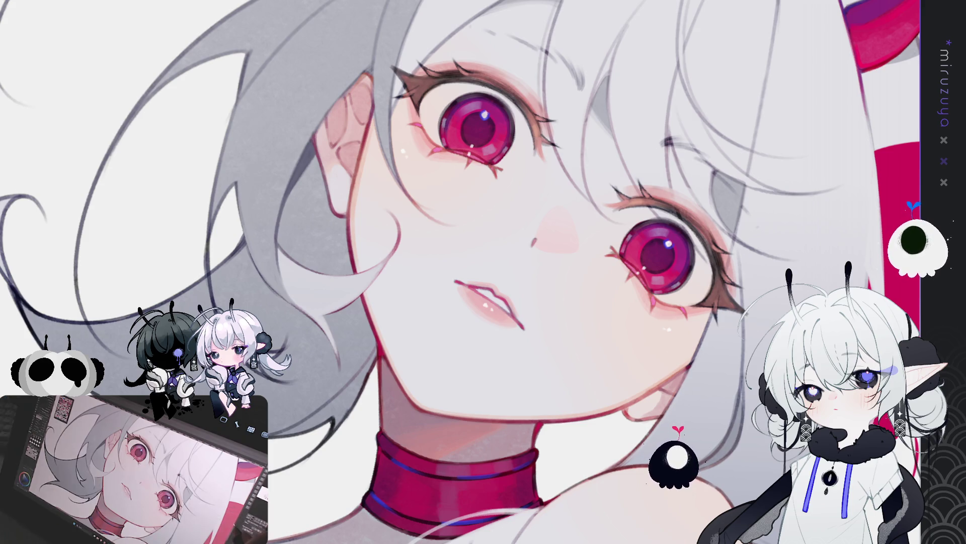
Step: Bring the face into view, try a grey stroke by the ear and undo it
mouse_move(484, 272)
mouse_down()
mouse_move(451, 341)
mouse_move(387, 390)
mouse_move(380, 479)
mouse_up()
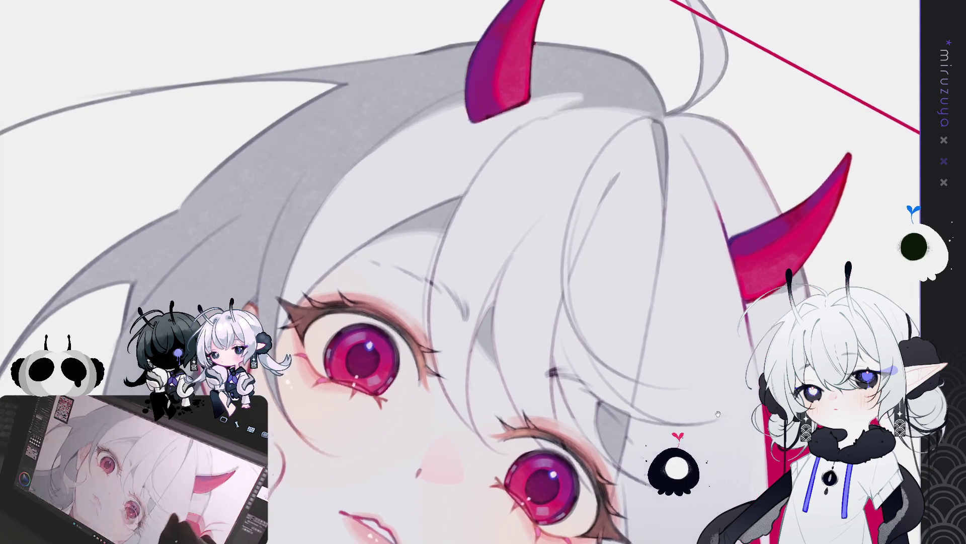
drag(453, 514, 512, 348)
drag(405, 378, 441, 387)
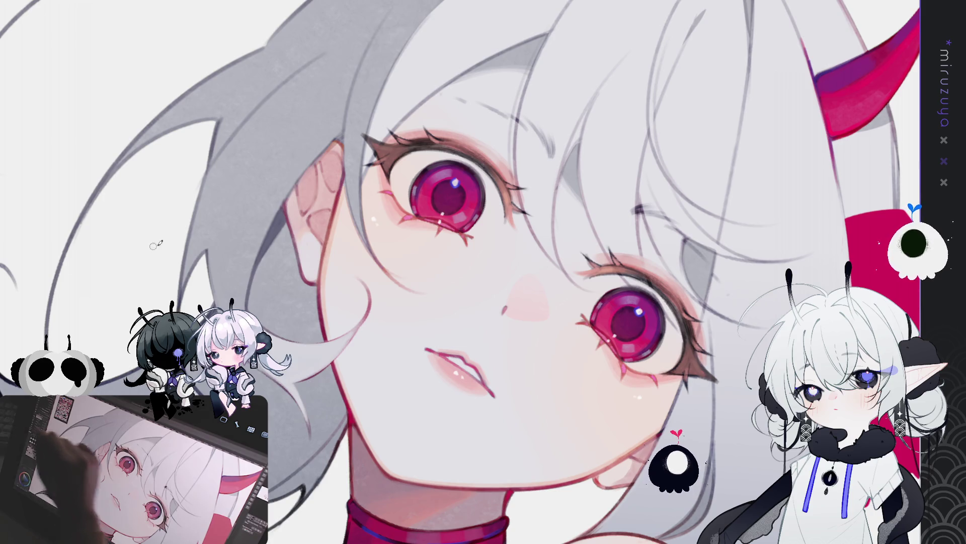
drag(284, 253, 292, 318)
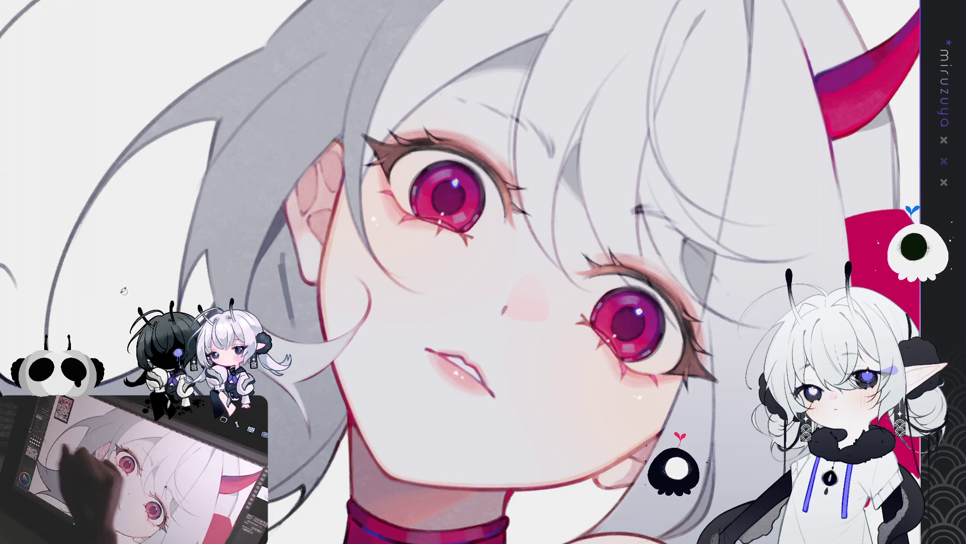
key(ctrl+z)
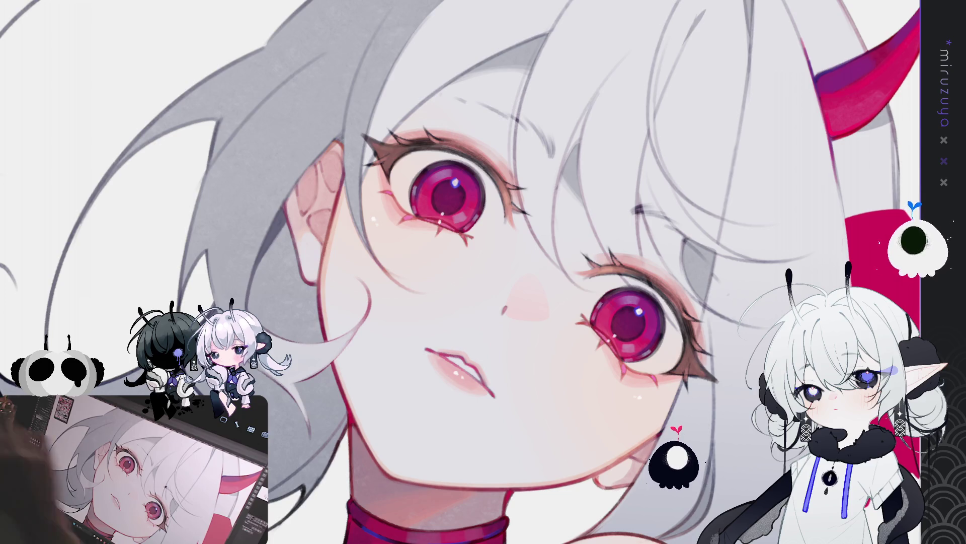
Step: Shade the hair beside and below the ear with grey strokes
drag(283, 253, 291, 300)
drag(288, 255, 314, 326)
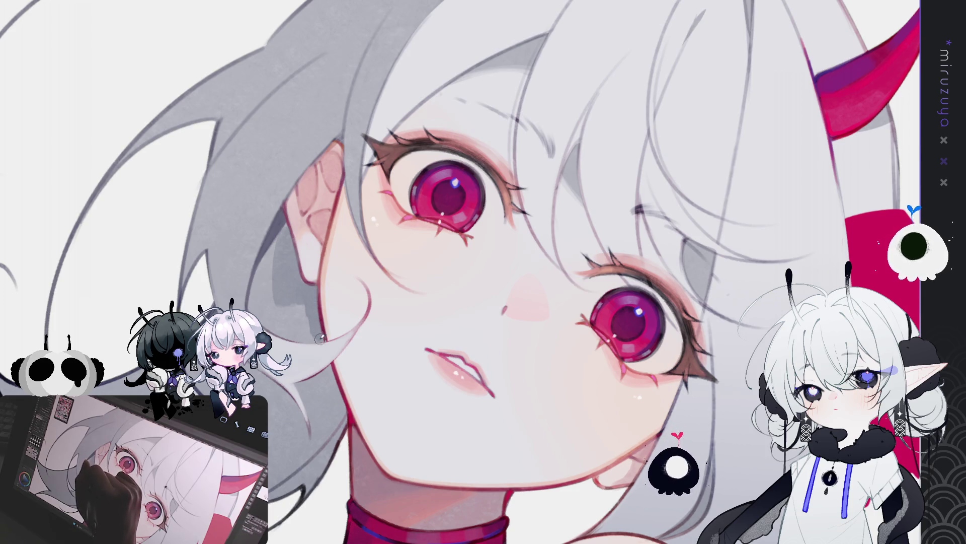
mouse_move(296, 336)
mouse_down()
mouse_move(266, 320)
mouse_move(270, 297)
mouse_move(285, 321)
mouse_up()
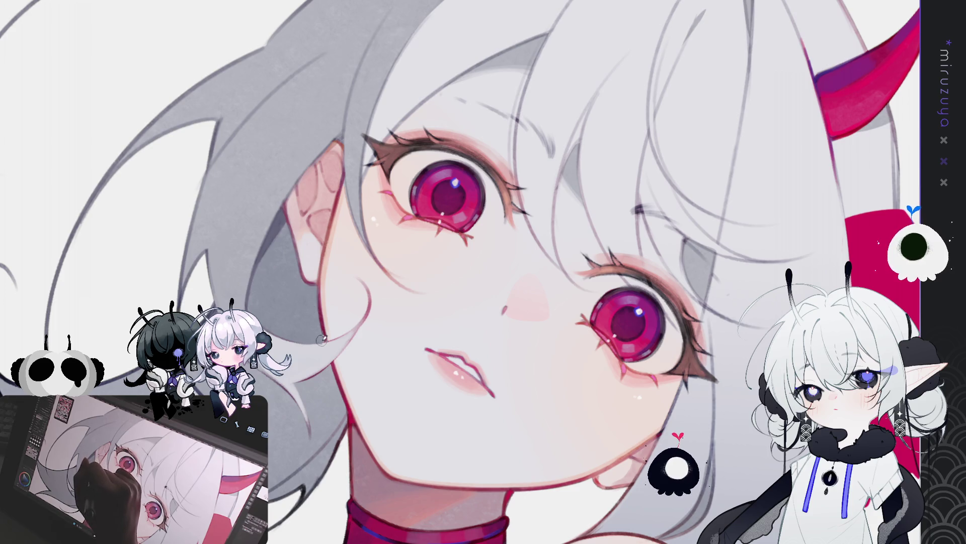
mouse_move(358, 259)
mouse_down()
mouse_move(534, 265)
mouse_move(473, 330)
mouse_up()
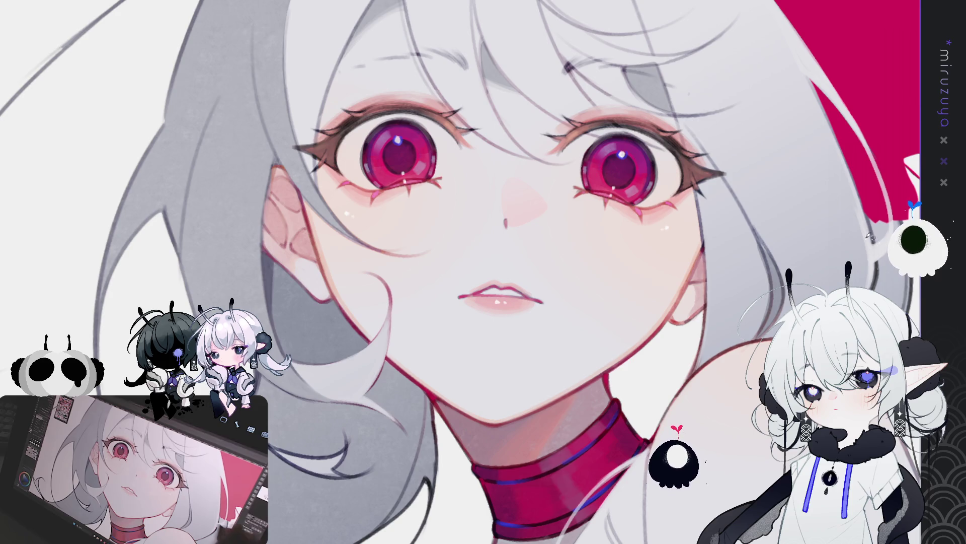
mouse_move(558, 411)
mouse_down()
mouse_move(626, 298)
mouse_move(597, 324)
mouse_up()
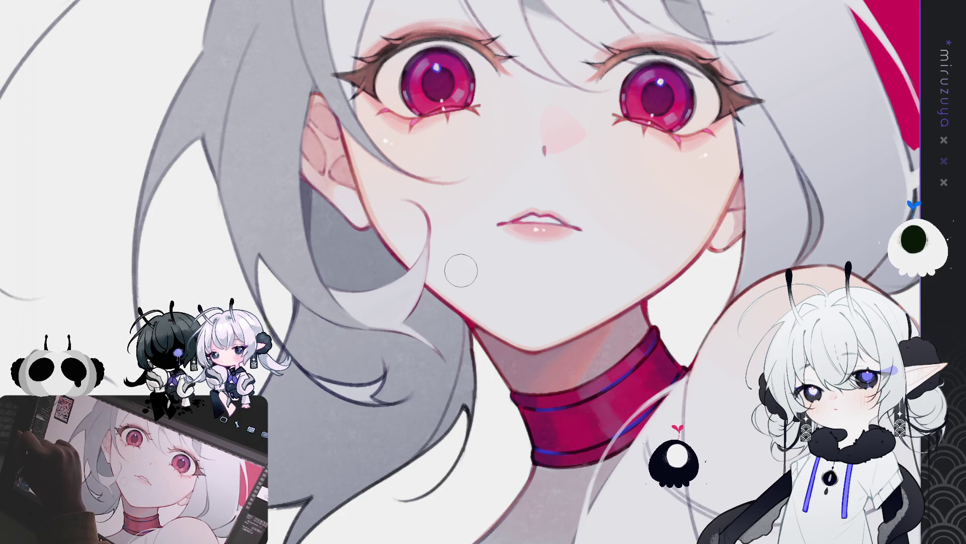
Step: Paint a dark grey shadow on the hair below the ear, undoing the first attempt
mouse_move(337, 230)
mouse_down()
mouse_move(354, 265)
mouse_move(349, 279)
mouse_up()
key(ctrl+z)
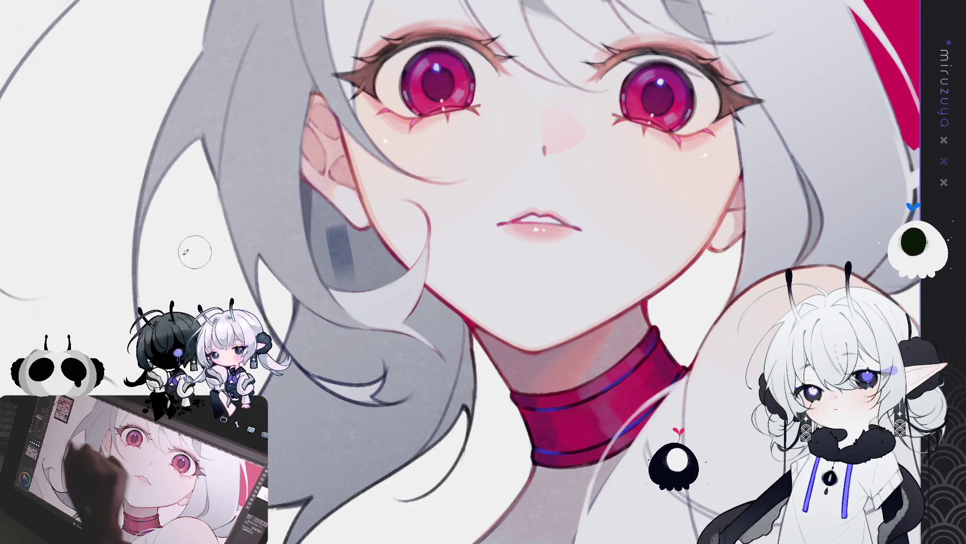
key(ctrl+z)
mouse_move(316, 196)
mouse_down()
mouse_move(330, 277)
mouse_move(368, 282)
mouse_move(393, 273)
mouse_move(368, 236)
mouse_move(315, 201)
mouse_move(382, 267)
mouse_move(321, 215)
mouse_move(348, 260)
mouse_move(341, 238)
mouse_move(371, 268)
mouse_up()
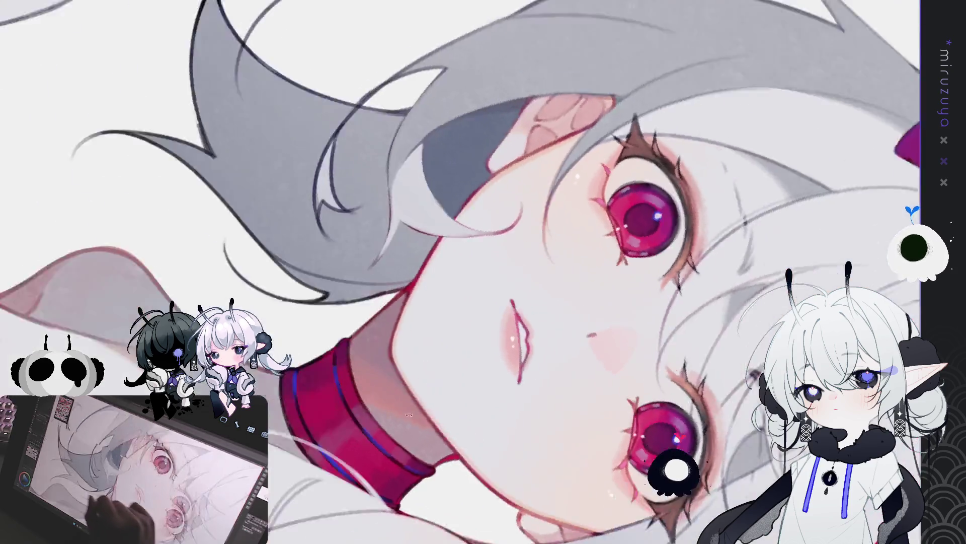
drag(528, 114, 454, 169)
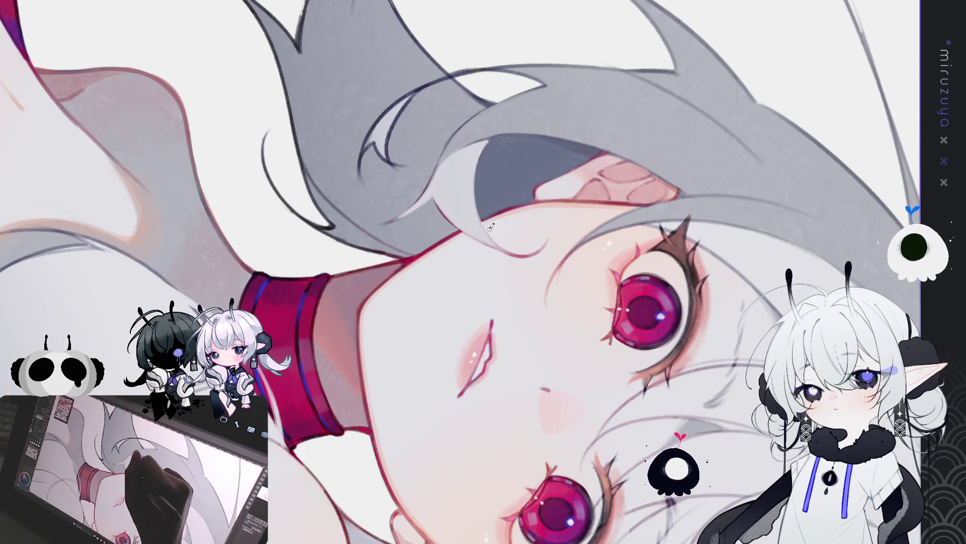
mouse_move(481, 217)
mouse_down()
mouse_move(623, 291)
mouse_move(323, 226)
mouse_up()
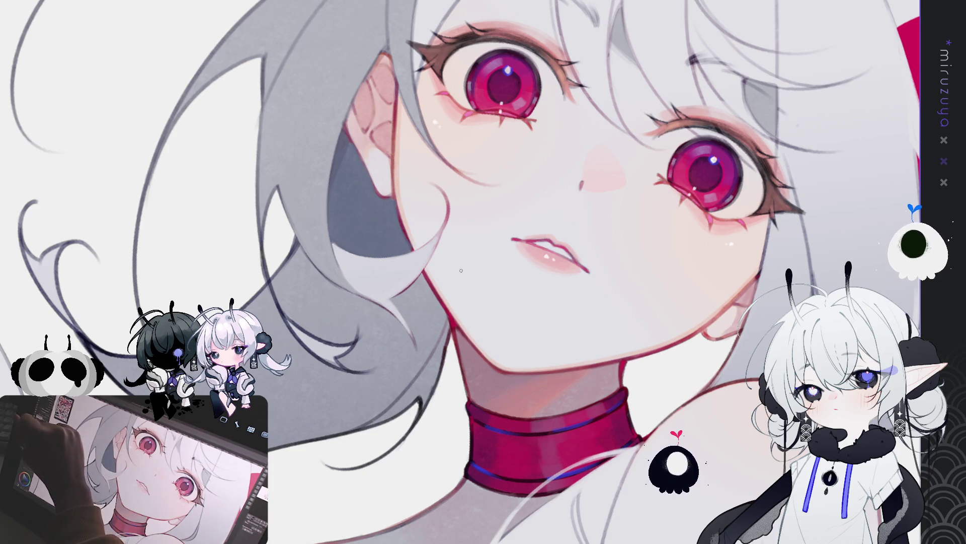
drag(150, 224, 405, 168)
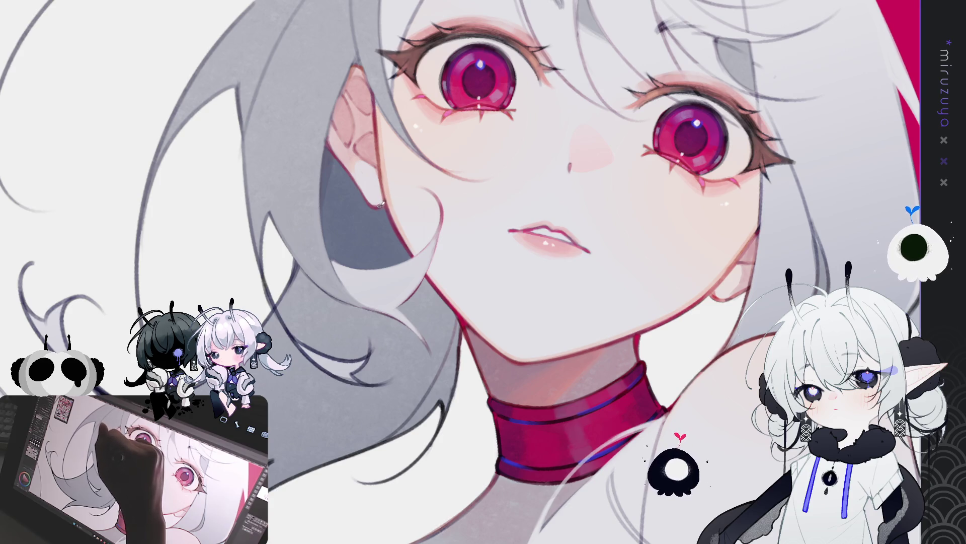
drag(265, 287, 393, 324)
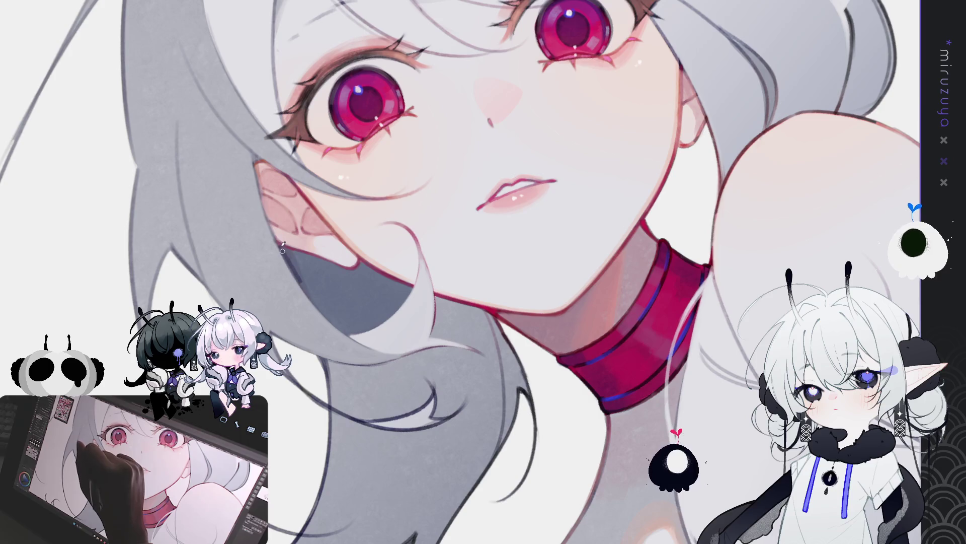
Step: Dab a small darker mark on the hair near the ear, then reposition the view
drag(291, 252, 288, 255)
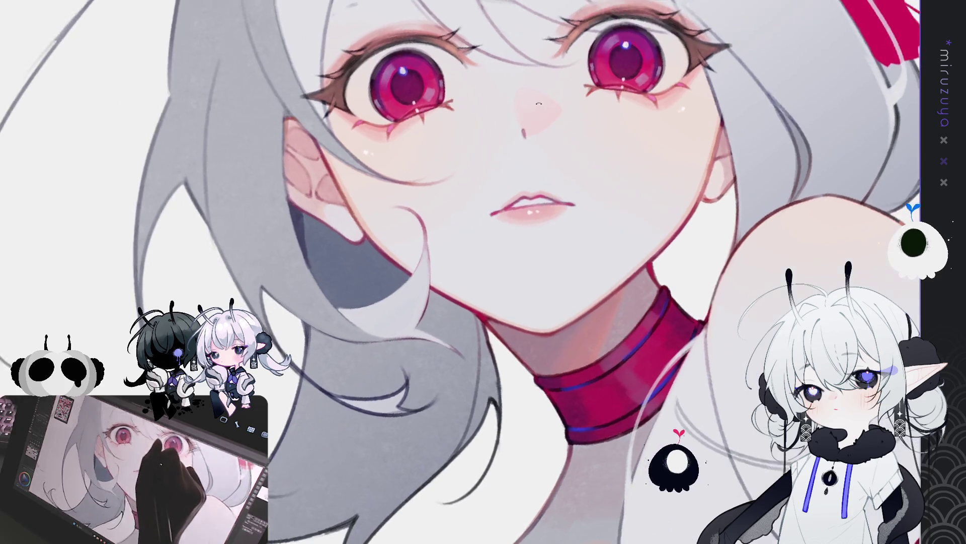
drag(344, 204, 431, 127)
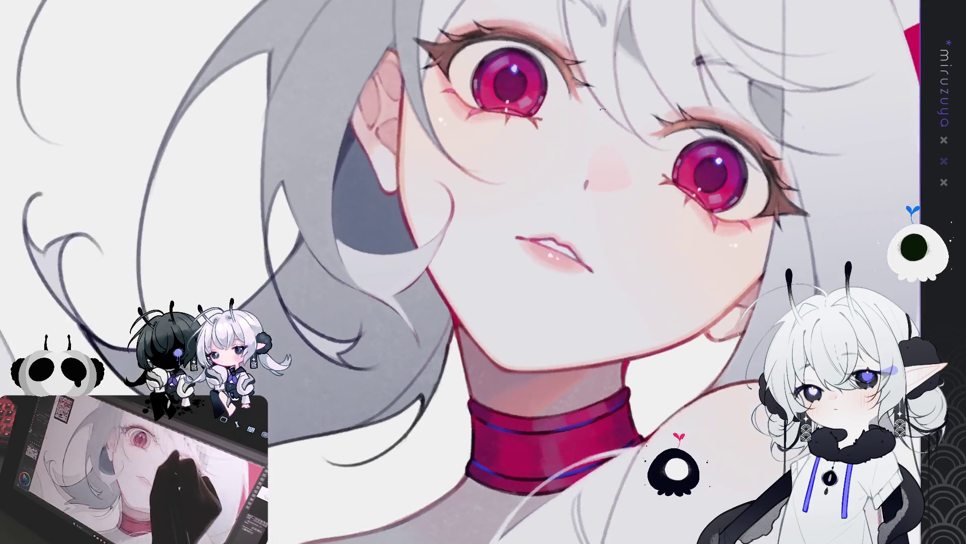
drag(329, 304, 352, 195)
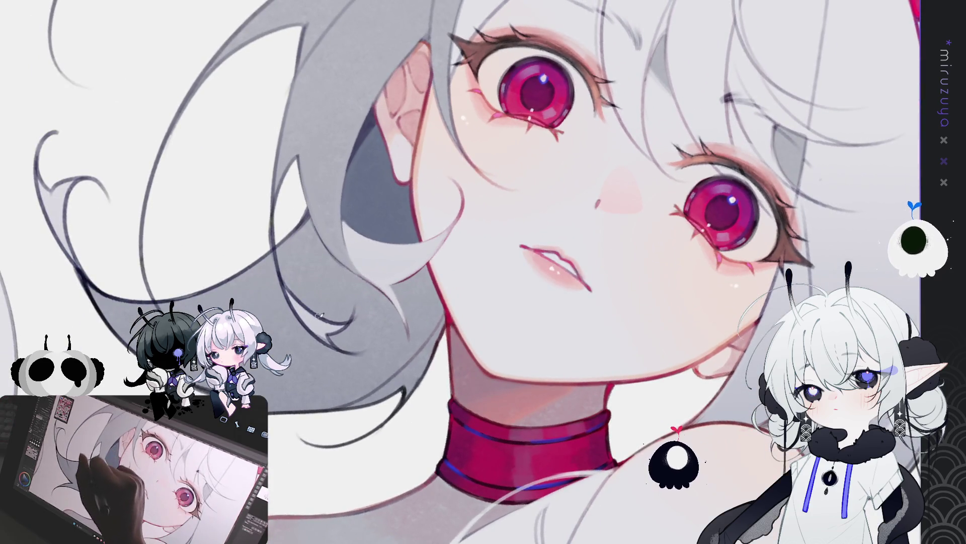
drag(282, 277, 214, 323)
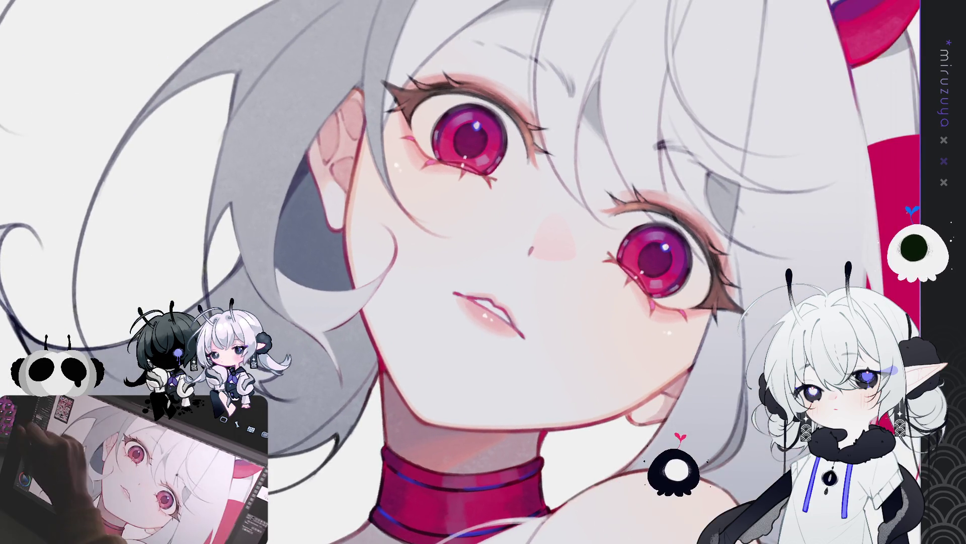
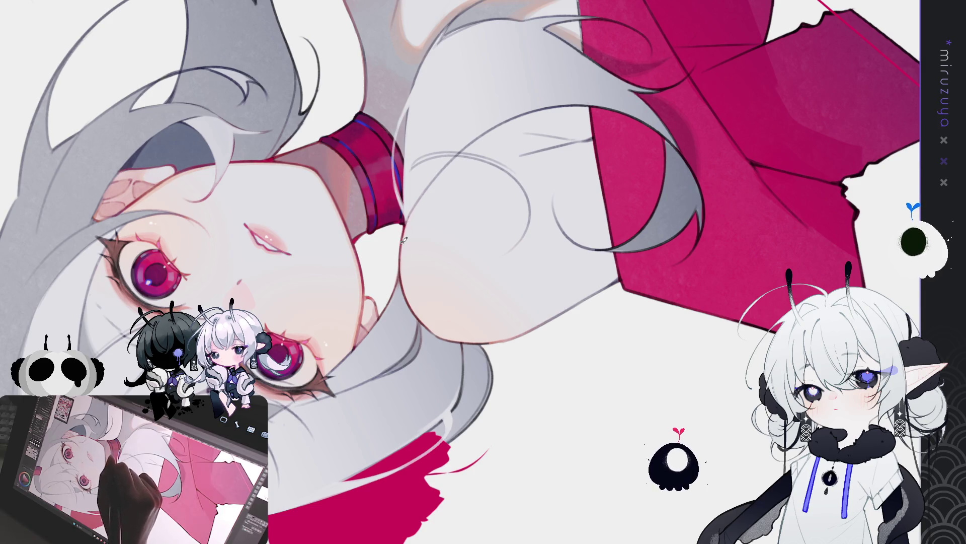
Step: Rotate and zoom the canvas until the neck, chest and magenta top sit upright in view
drag(430, 273, 402, 253)
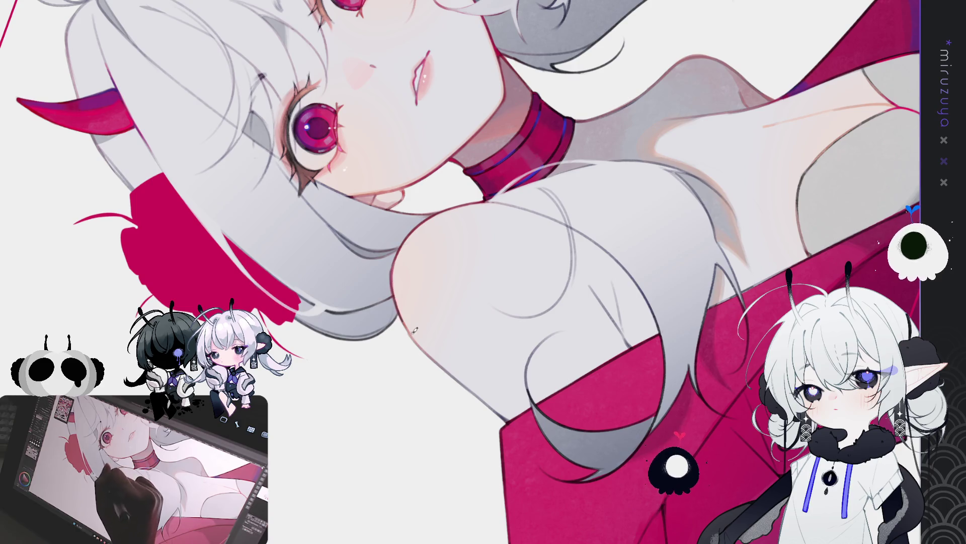
drag(433, 358, 467, 167)
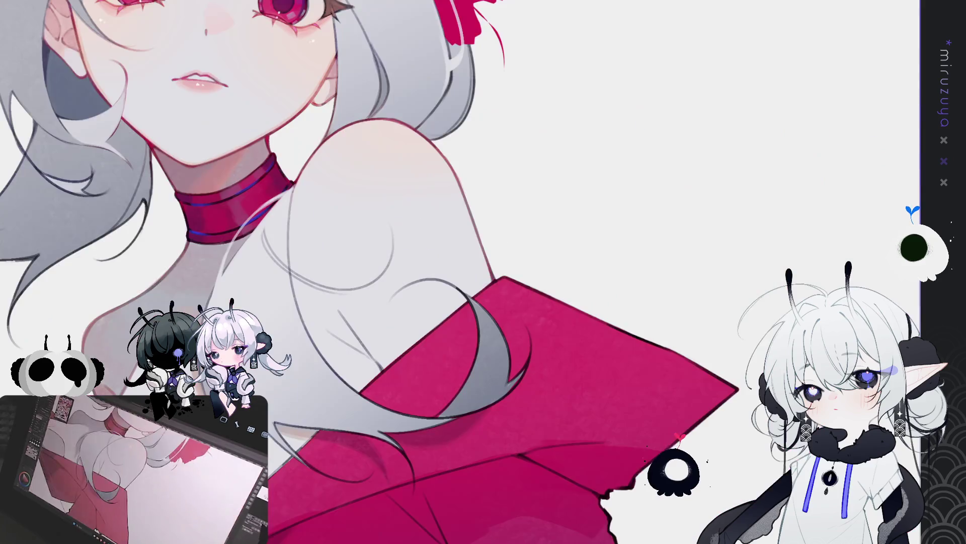
mouse_move(444, 296)
mouse_down()
mouse_move(766, 241)
mouse_move(841, 128)
mouse_up()
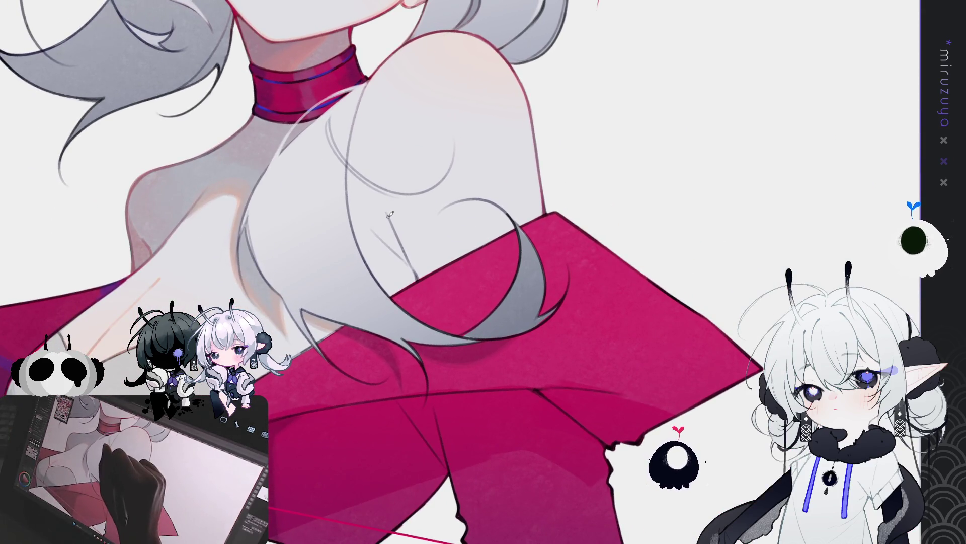
drag(387, 210, 400, 244)
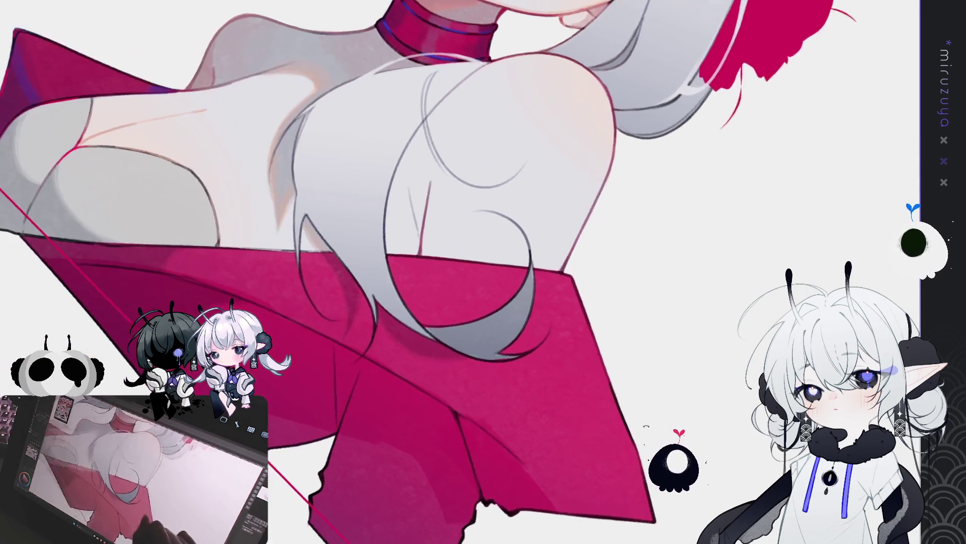
drag(347, 68, 309, 284)
scroll(309, 283, up, 1)
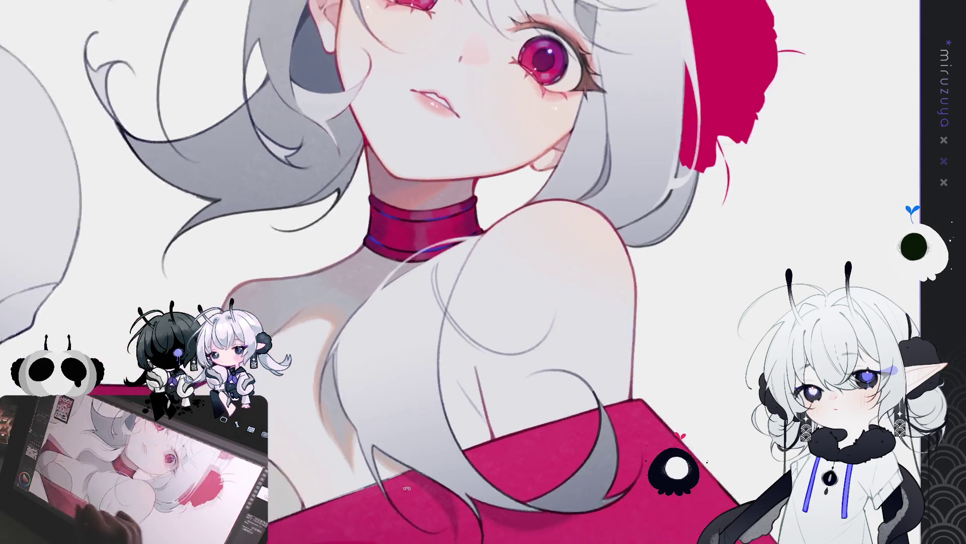
drag(484, 302, 408, 197)
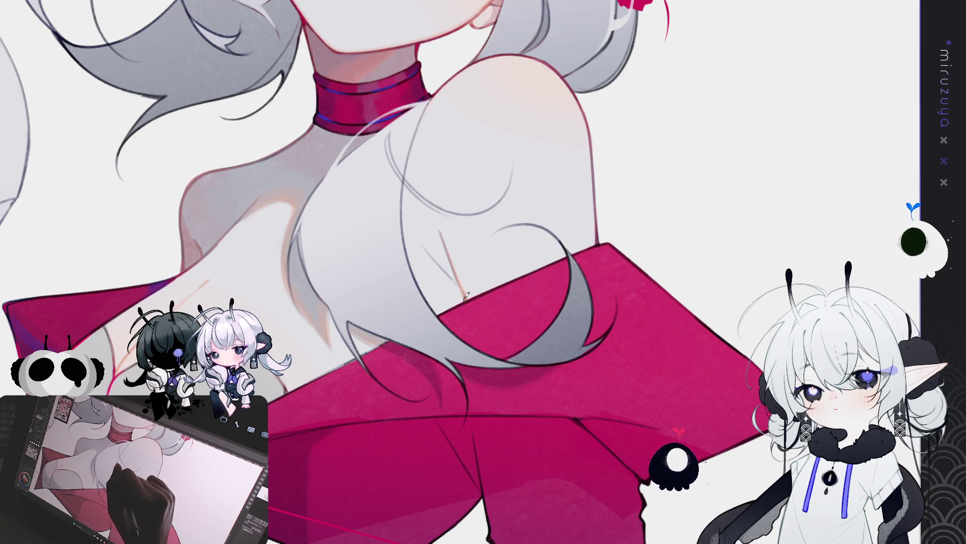
drag(460, 275, 554, 237)
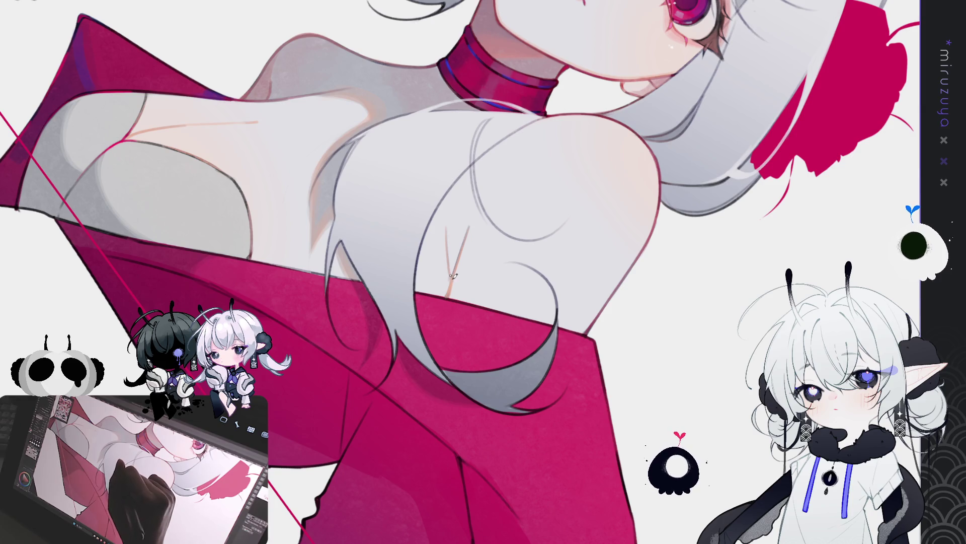
drag(450, 260, 443, 246)
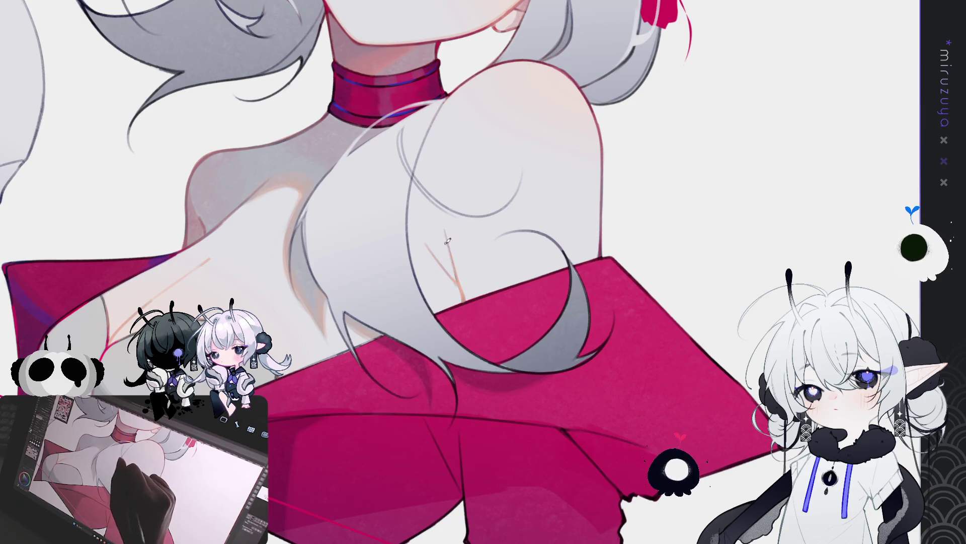
Step: Sketch thin orange cleavage lines down the chest near the collarbone
drag(446, 230, 458, 280)
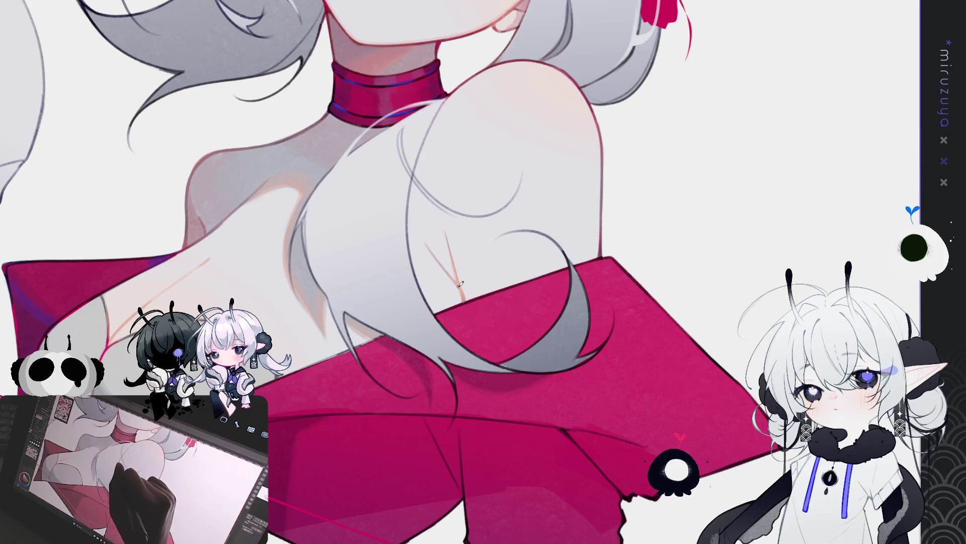
drag(458, 281, 468, 261)
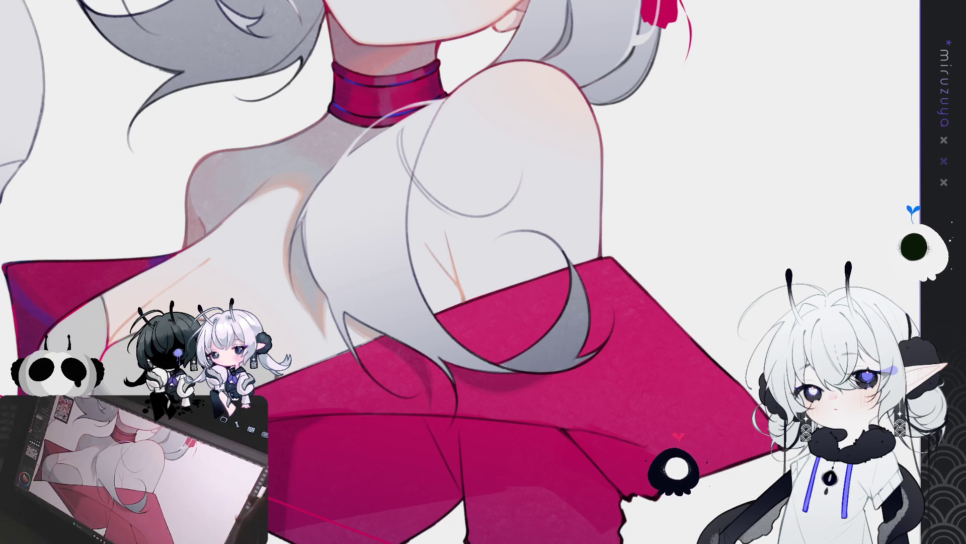
scroll(461, 271, up, 2)
scroll(461, 272, up, 2)
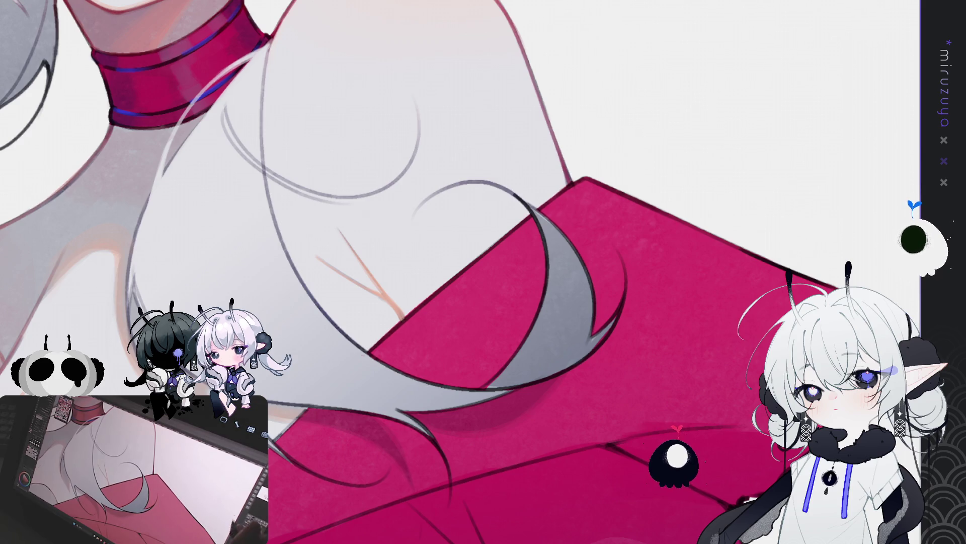
key(Down)
key(Down)
key(Down)
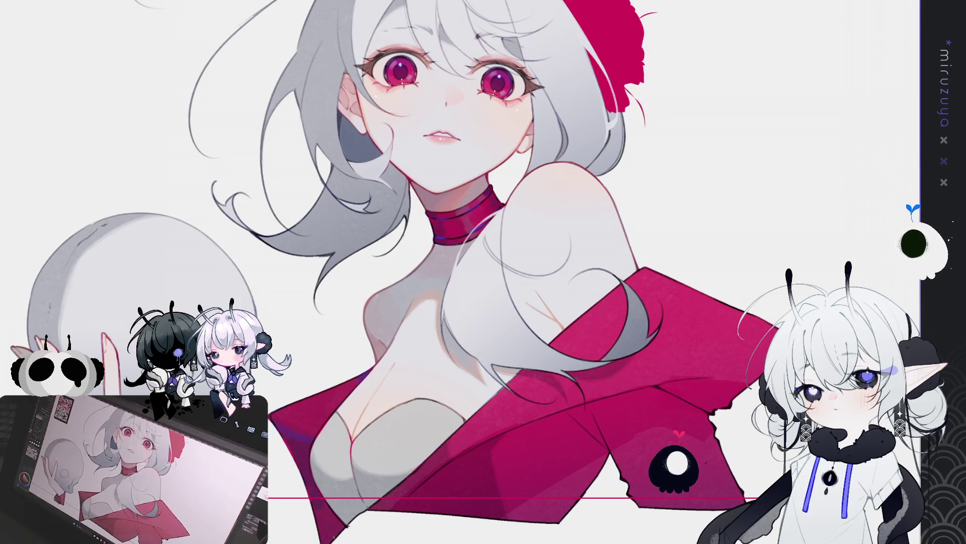
key(ctrl+plus)
drag(790, 226, 679, 113)
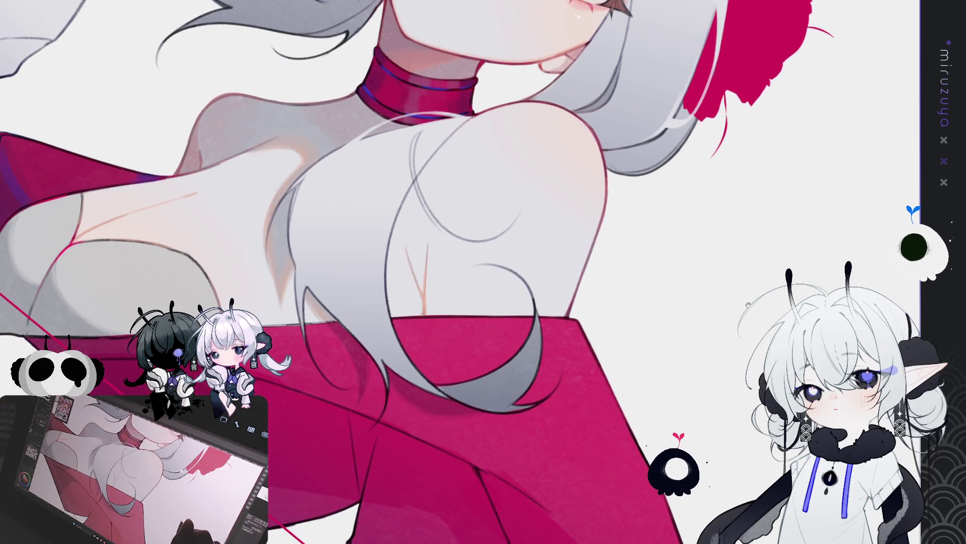
drag(702, 325, 737, 318)
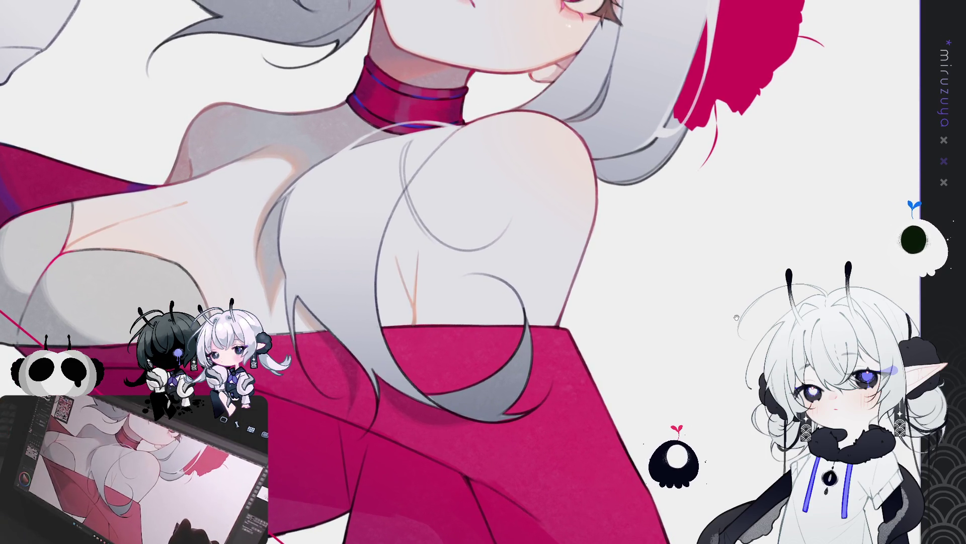
scroll(456, 272, up, 3)
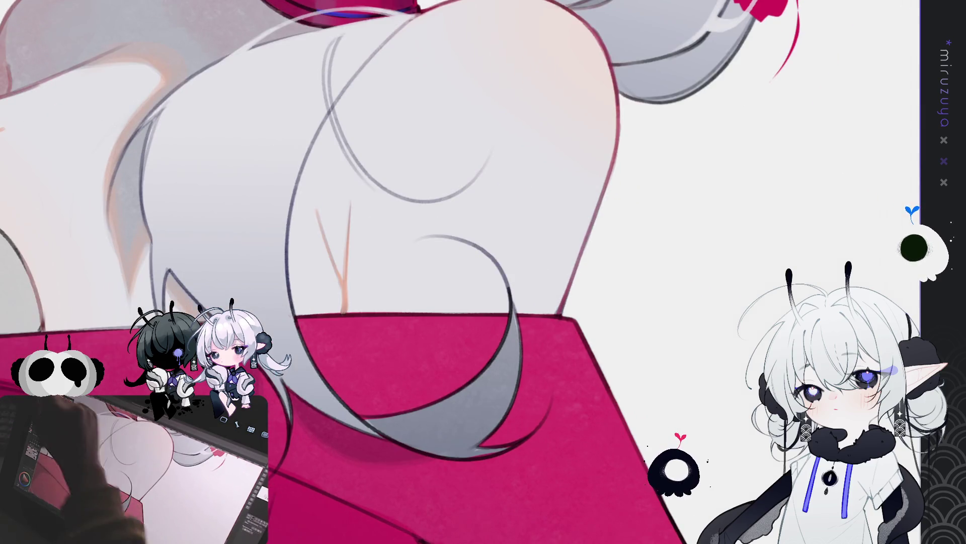
Step: Retrace the orange cleavage sketch with a thin pen stroke, undoing once and redrawing it longer
drag(344, 286, 329, 240)
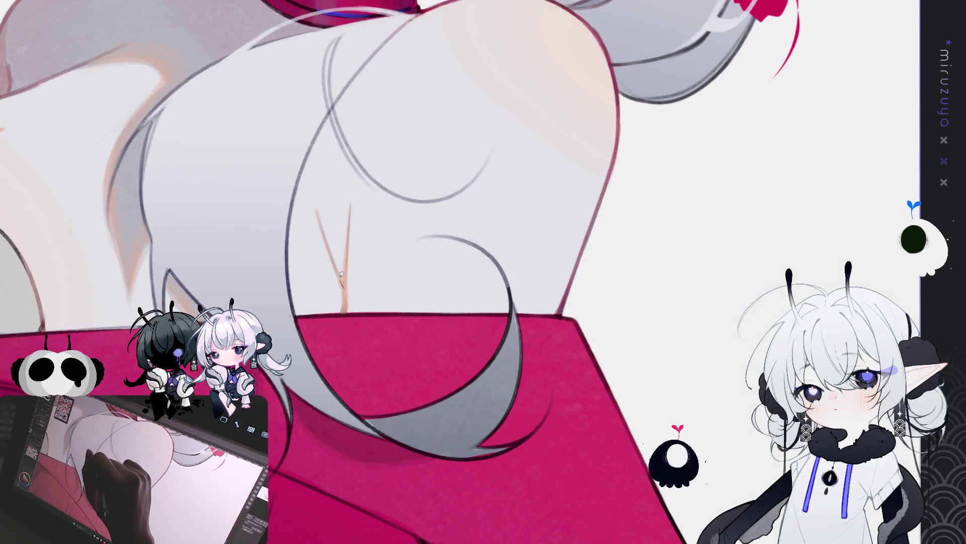
key(ctrl+z)
mouse_move(343, 285)
mouse_down()
mouse_move(325, 227)
mouse_move(354, 205)
mouse_move(344, 295)
mouse_up()
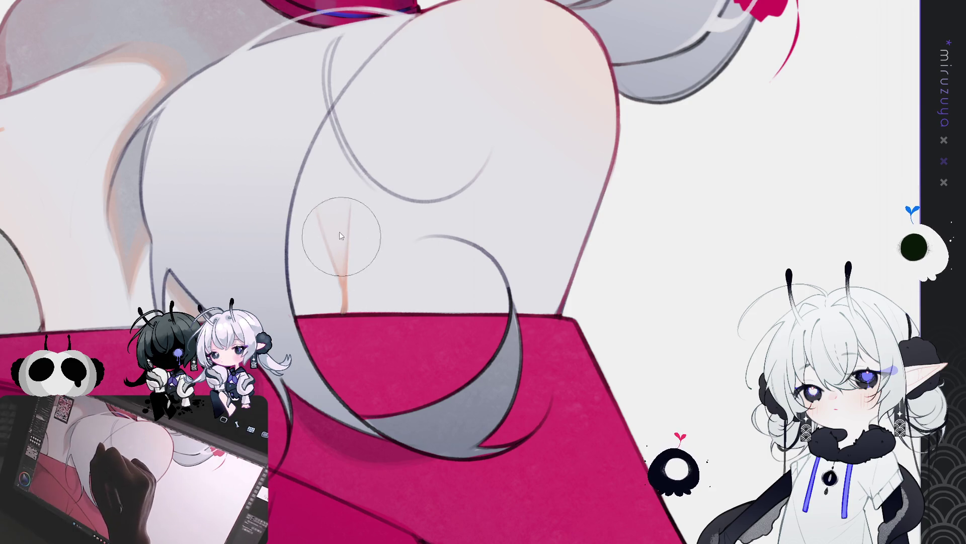
drag(406, 228, 519, 151)
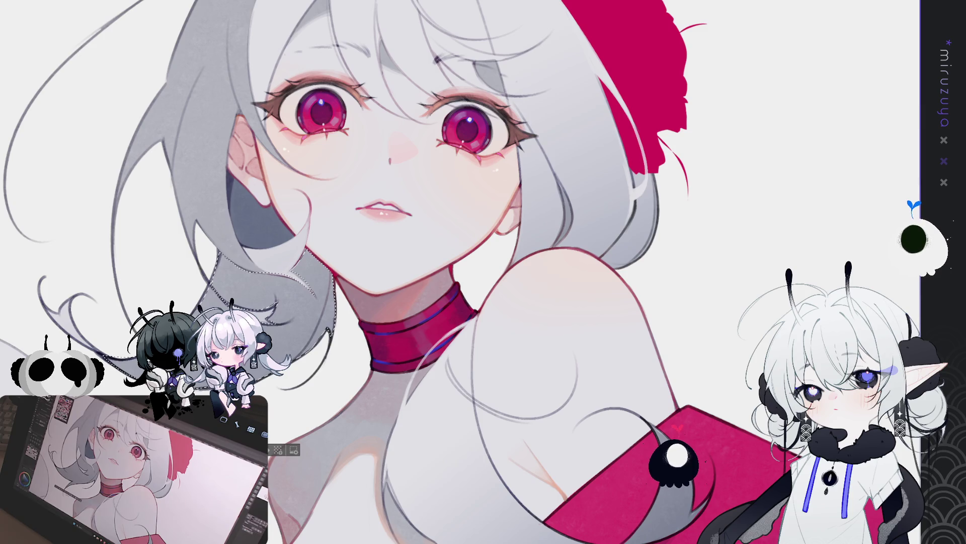
Step: Shade the selected hair strand below the chin with soft grey strokes along its length
mouse_move(381, 204)
mouse_down()
mouse_move(491, 141)
mouse_move(589, 121)
mouse_up()
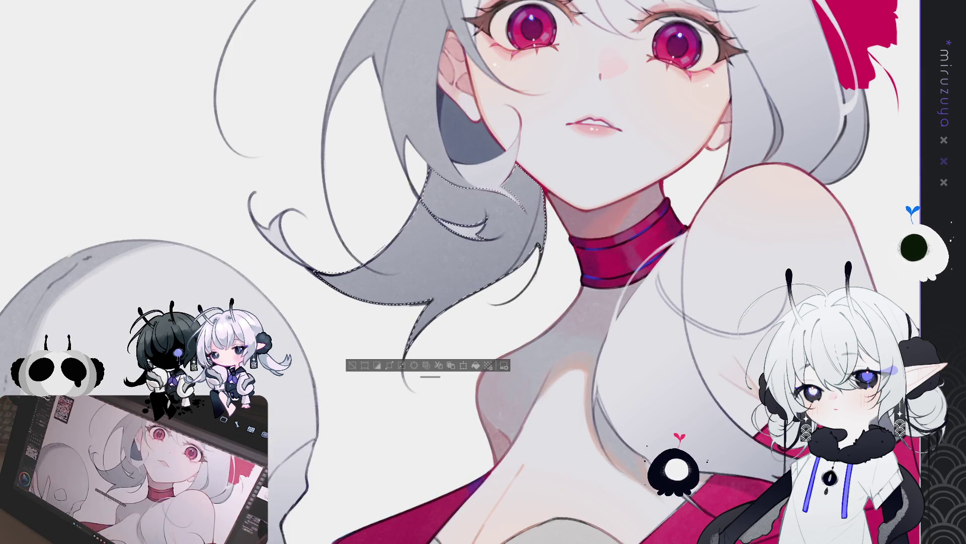
scroll(478, 159, up, 2)
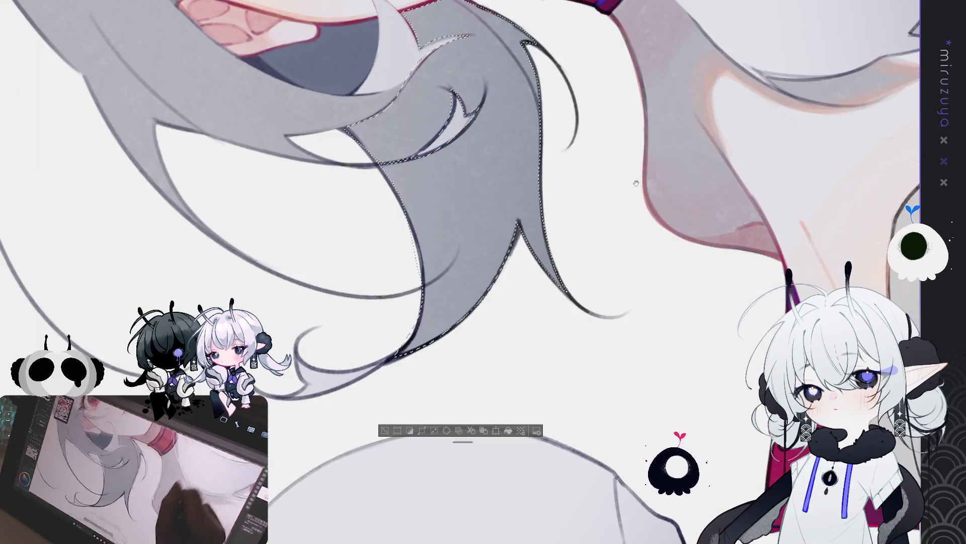
mouse_move(395, 225)
mouse_down()
mouse_move(408, 260)
mouse_move(400, 340)
mouse_up()
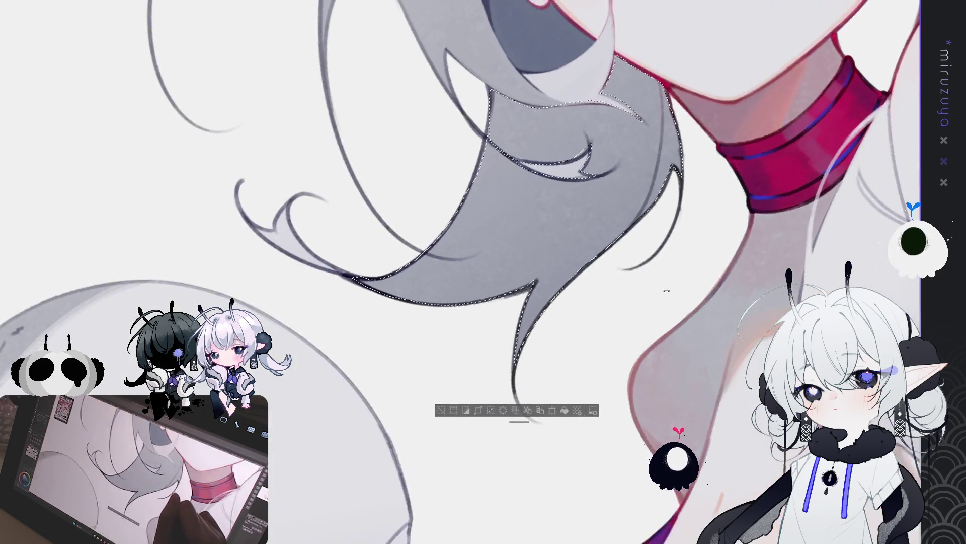
drag(666, 289, 425, 161)
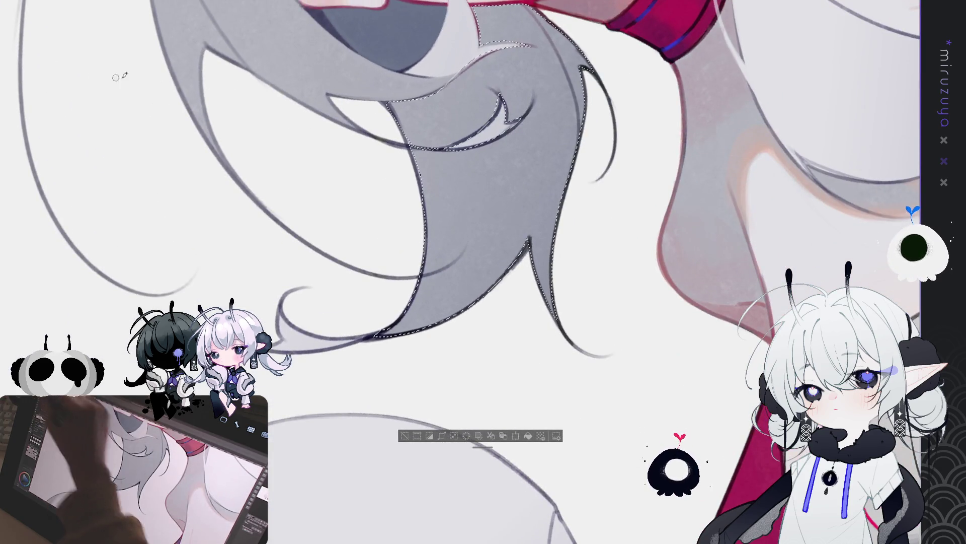
drag(402, 126, 431, 219)
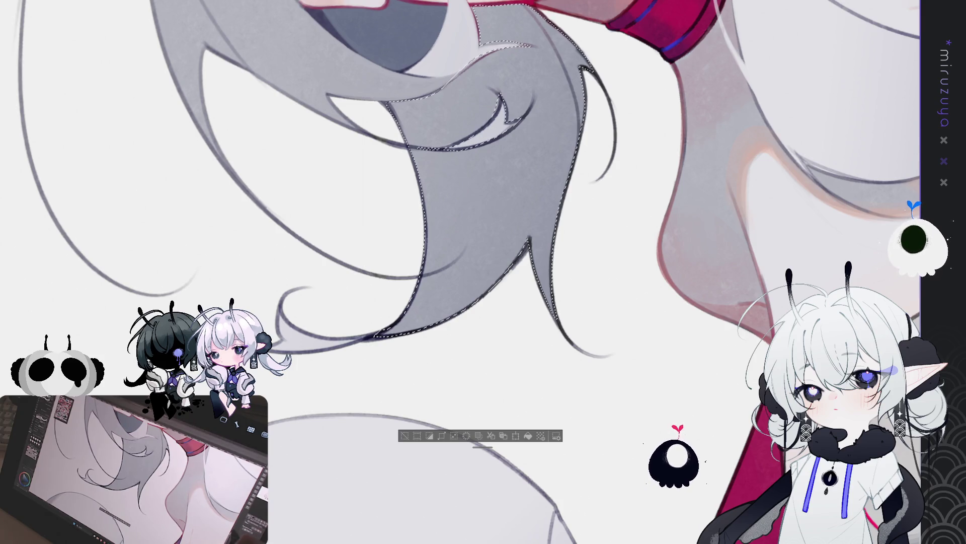
scroll(684, 308, down, 3)
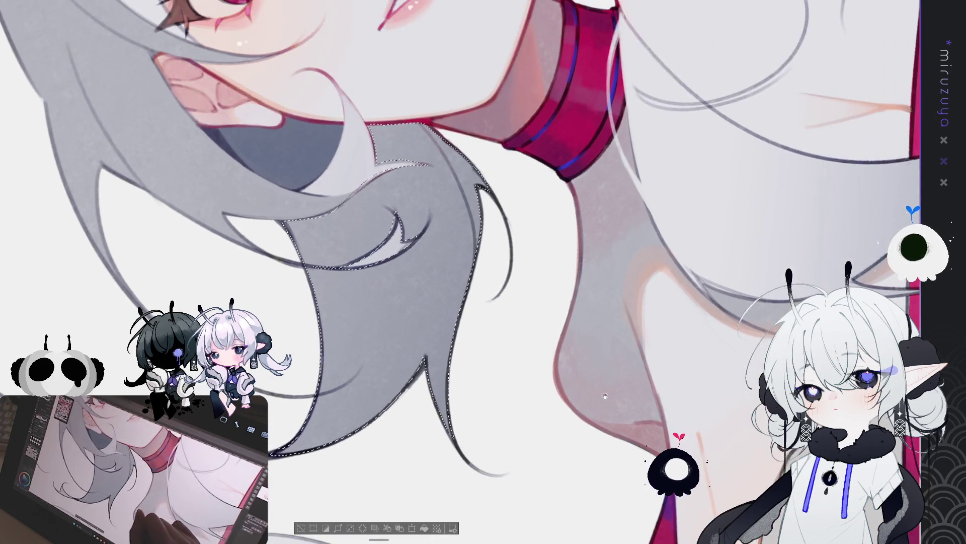
scroll(447, 161, down, 3)
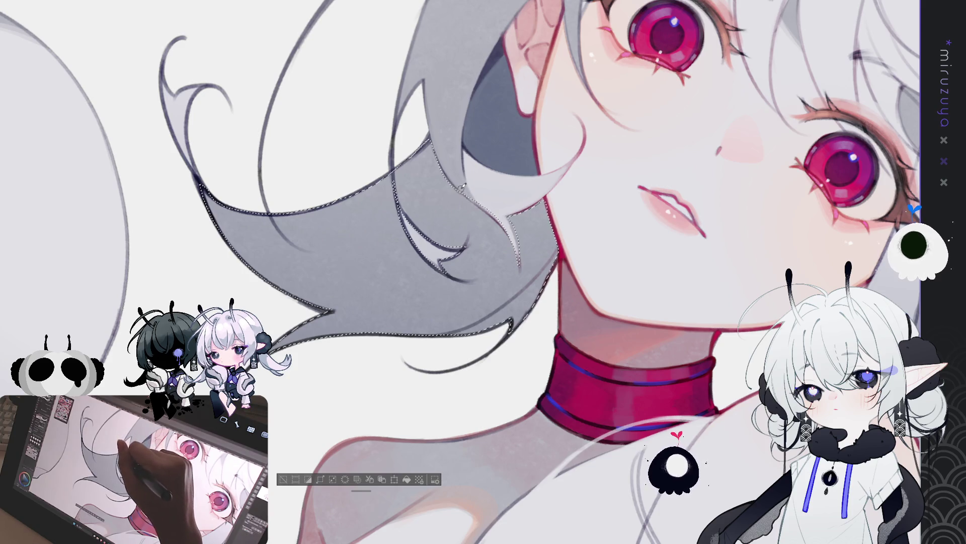
drag(512, 220, 518, 237)
key(ctrl+z)
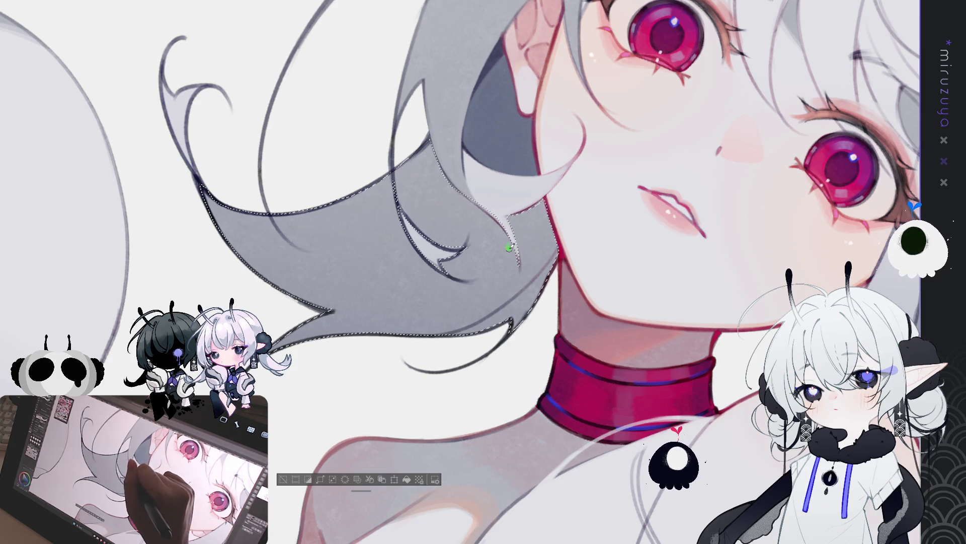
drag(436, 154, 439, 181)
key(ctrl+z)
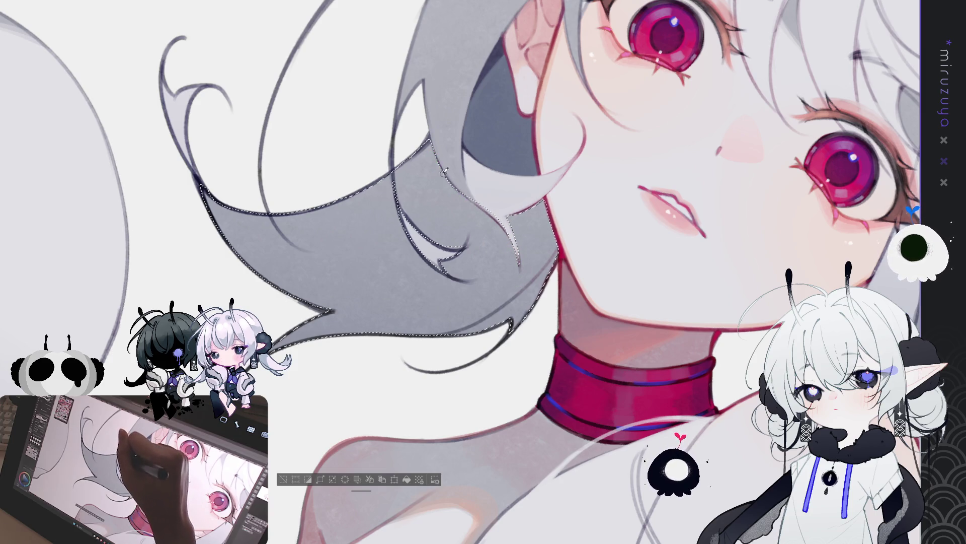
drag(436, 238, 469, 240)
key(ctrl+z)
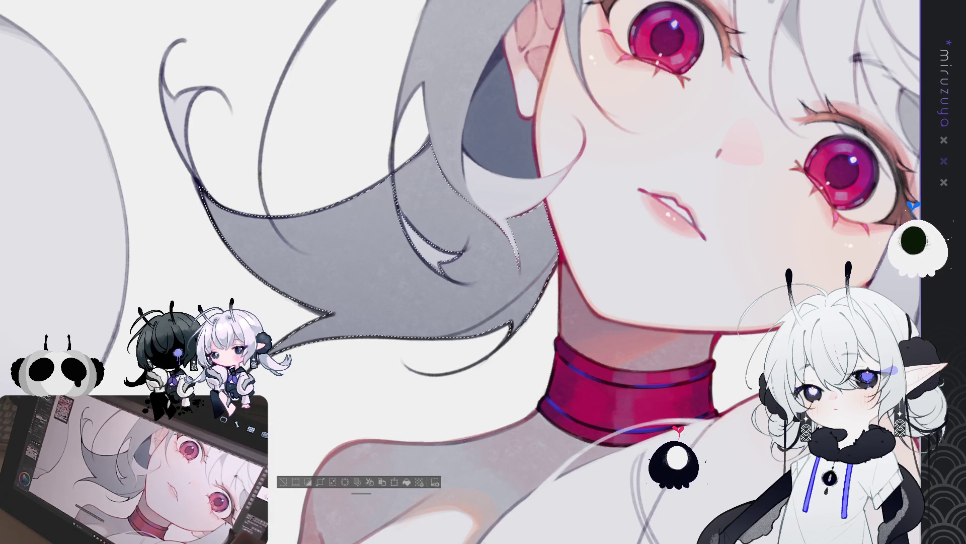
key(ctrl+0)
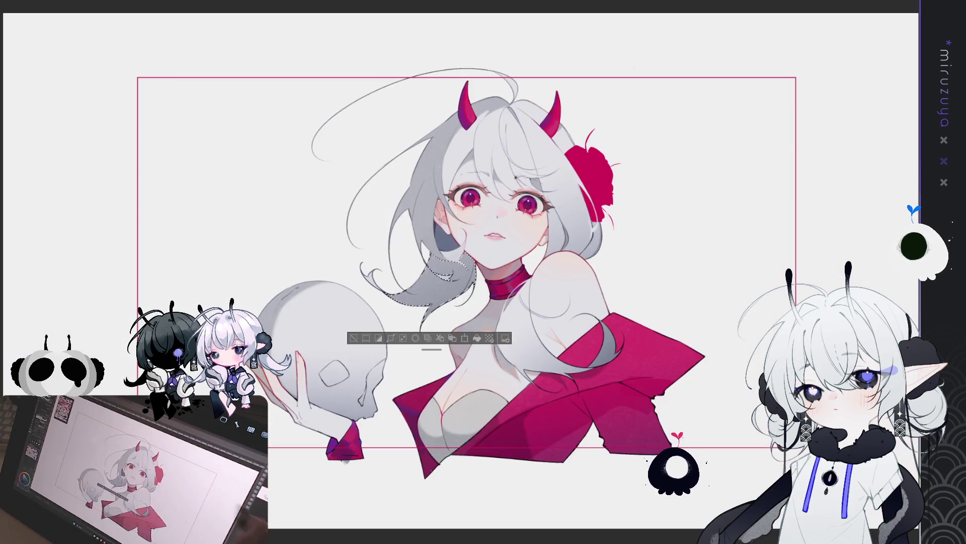
scroll(523, 320, up, 3)
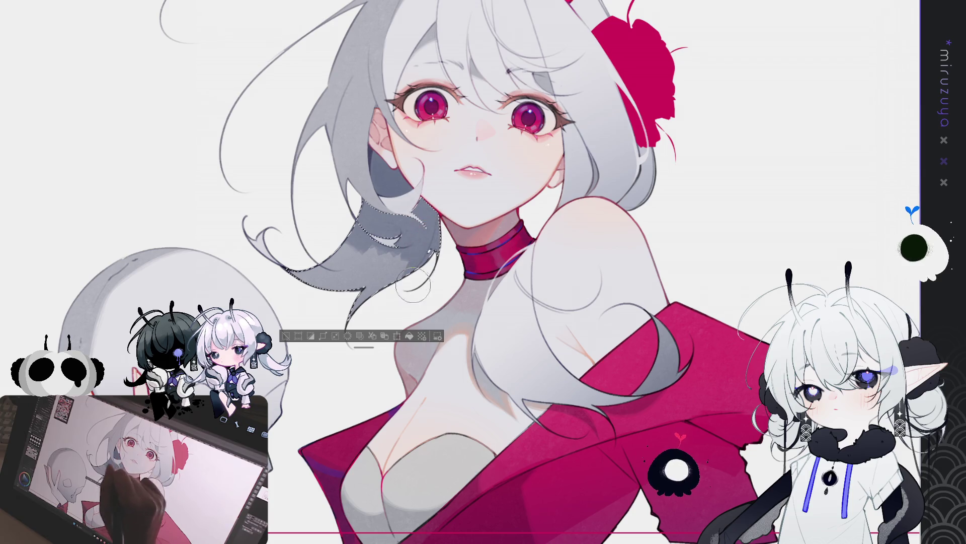
Step: Darken the grey shading on the left-sweeping hair by the neck, then clear the selection
mouse_move(399, 255)
mouse_down()
mouse_move(325, 264)
mouse_move(332, 284)
mouse_up()
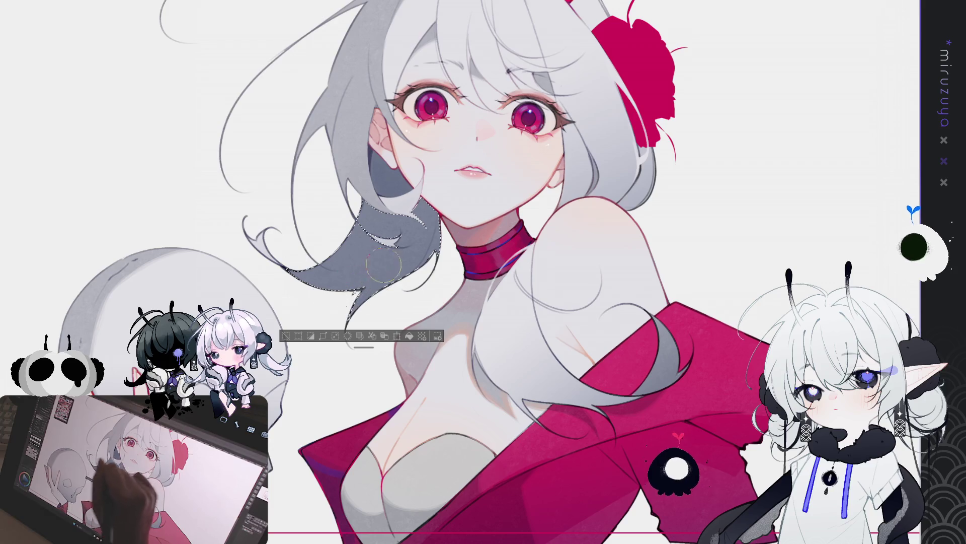
click(287, 336)
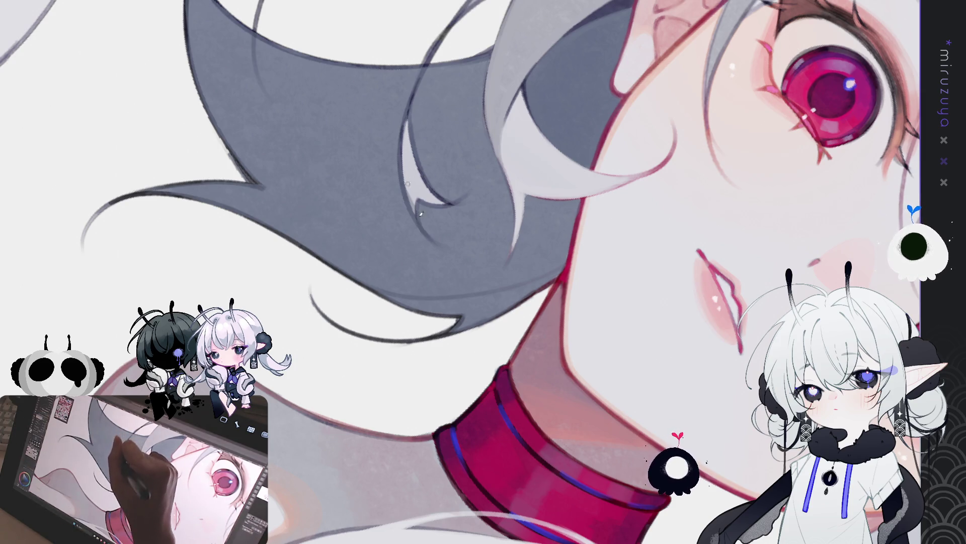
Step: Brighten and extend the white sliver inside the grey hair by the cheek with several light strokes
drag(406, 113, 418, 223)
drag(404, 143, 415, 220)
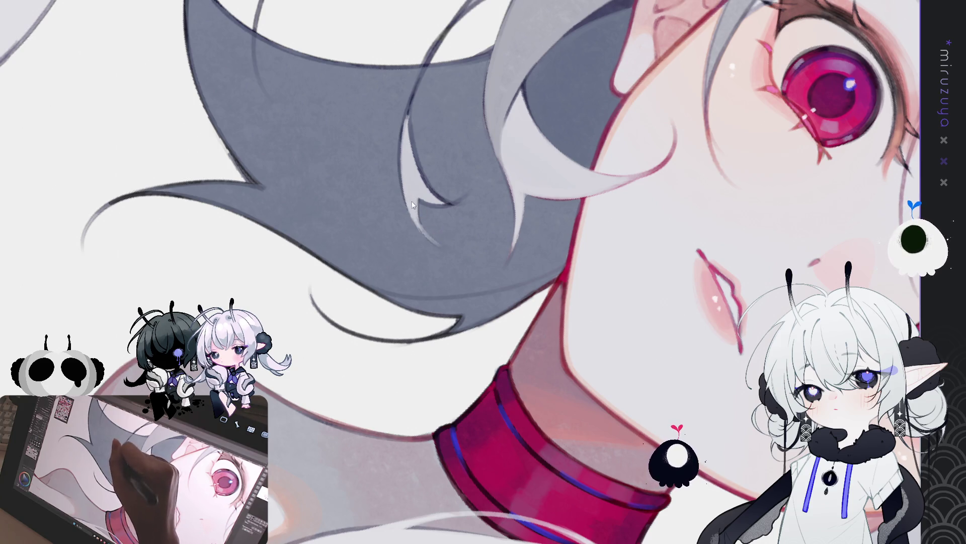
drag(403, 173, 427, 215)
drag(403, 168, 431, 243)
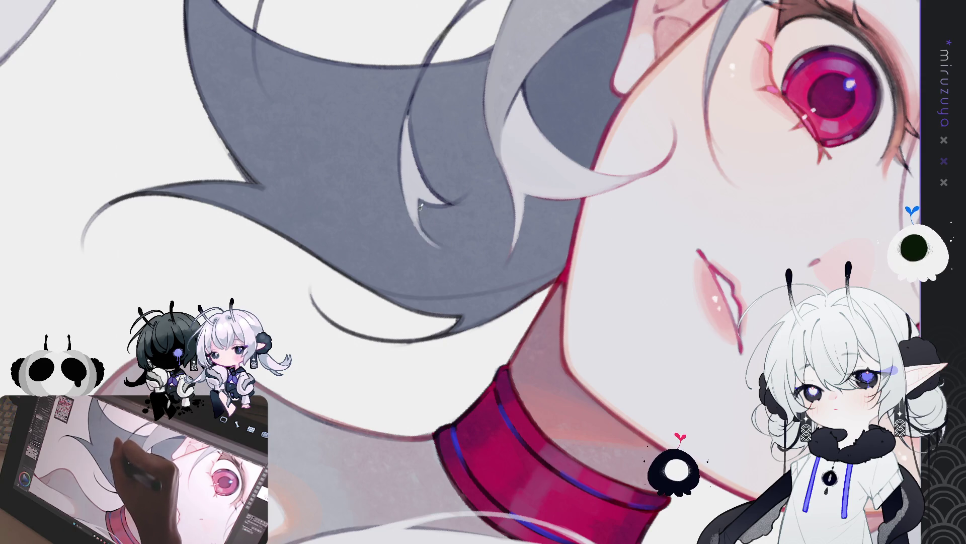
mouse_move(418, 199)
mouse_down()
mouse_move(427, 238)
mouse_move(419, 194)
mouse_up()
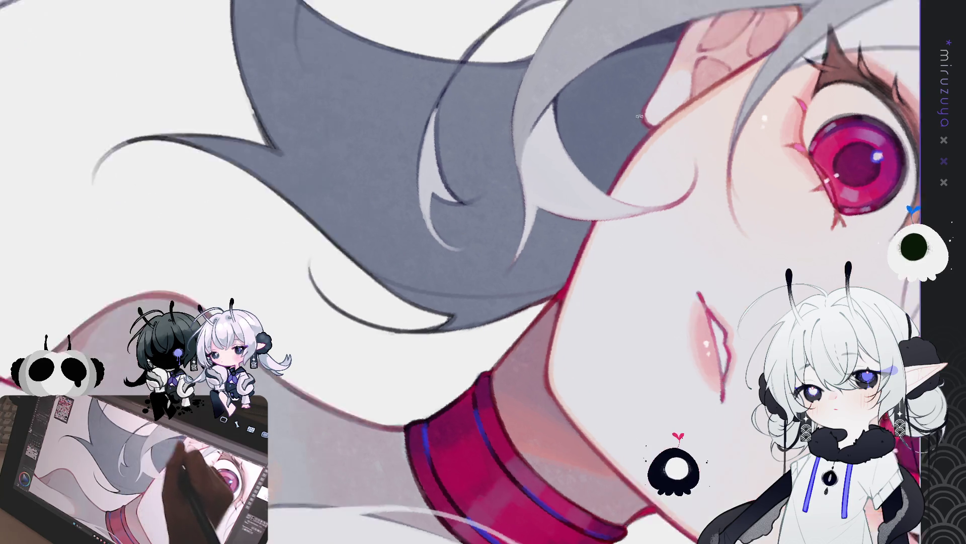
Step: Rotate and shift the canvas so the neck and both eyes face a comfortable drawing angle
key(asciicircum)
key(asciicircum)
key(asciicircum)
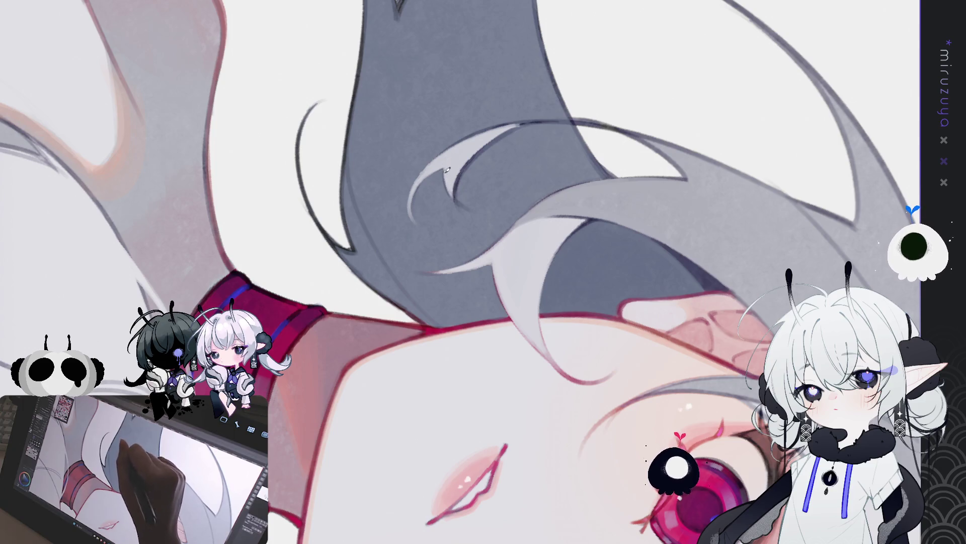
key(minus)
key(minus)
key(minus)
key(minus)
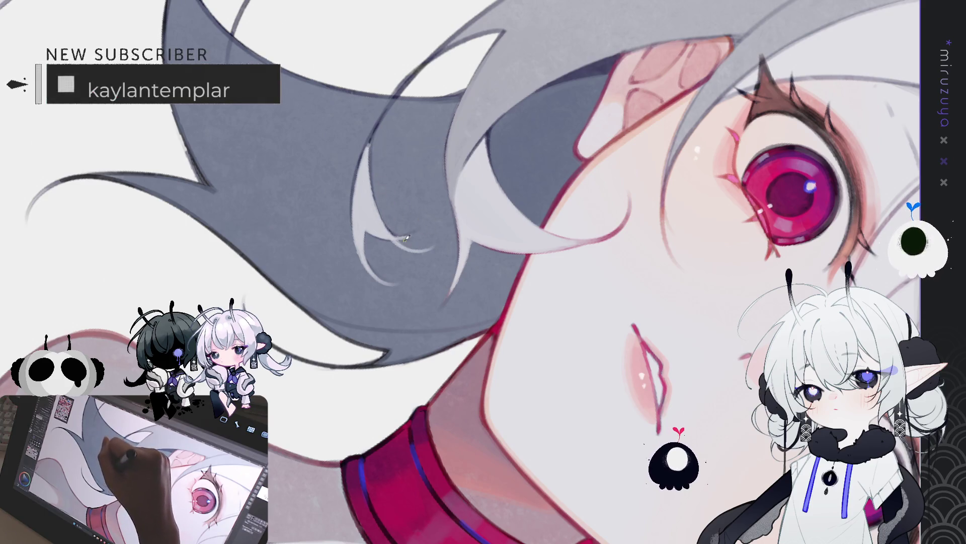
drag(405, 237, 508, 80)
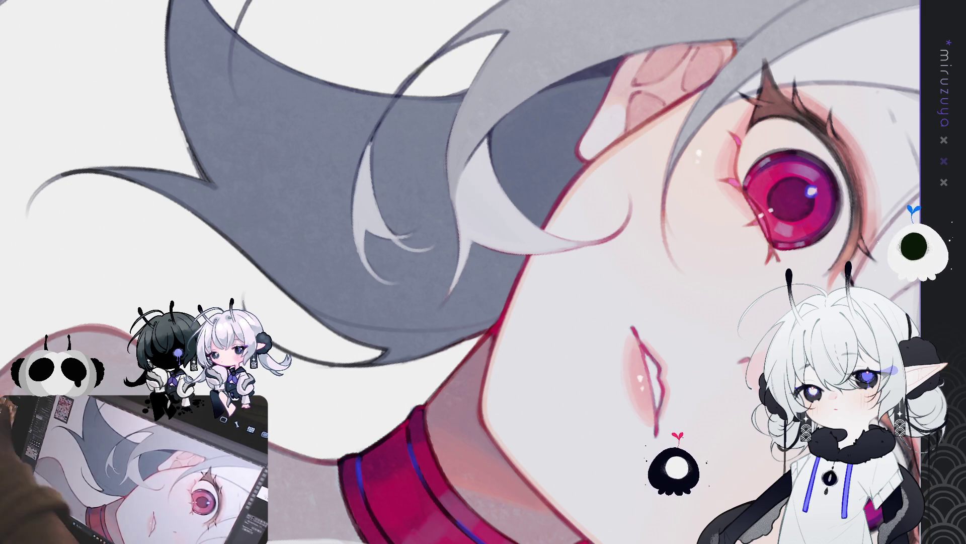
drag(453, 226, 310, 198)
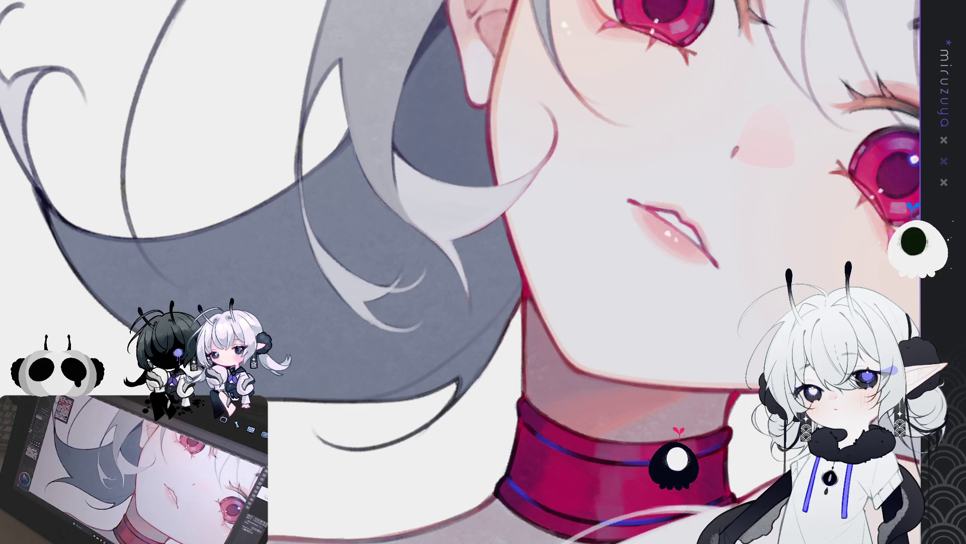
drag(367, 81, 413, 152)
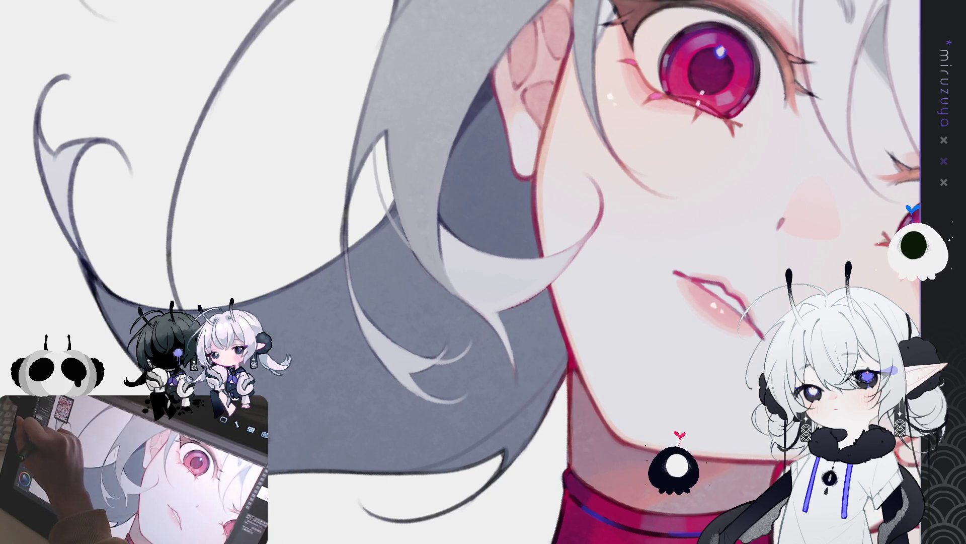
Step: Paint a new light strand into the grey hair beside the cheek, then fit the illustration to the window
drag(407, 250, 374, 143)
mouse_move(408, 250)
mouse_down()
mouse_move(372, 141)
mouse_move(416, 253)
mouse_move(379, 187)
mouse_move(372, 150)
mouse_up()
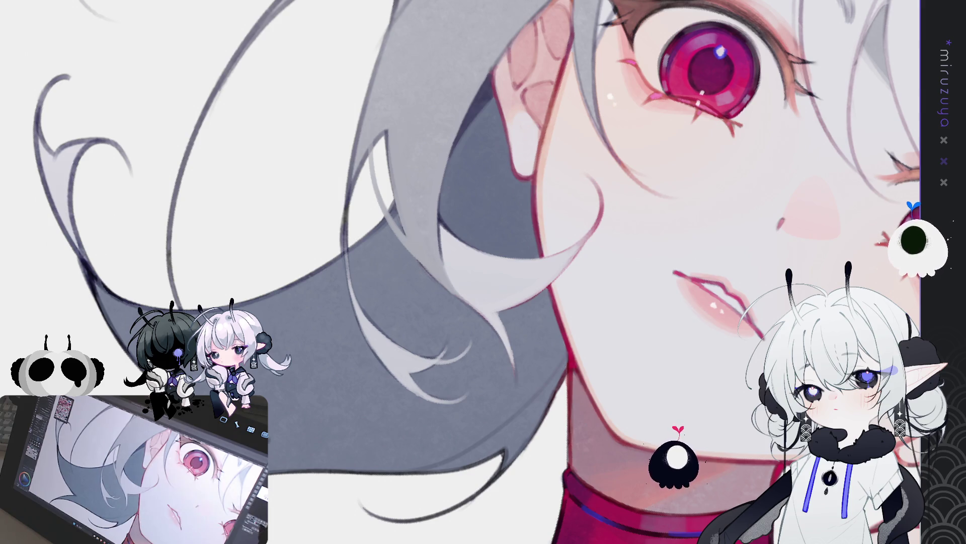
key(ctrl+0)
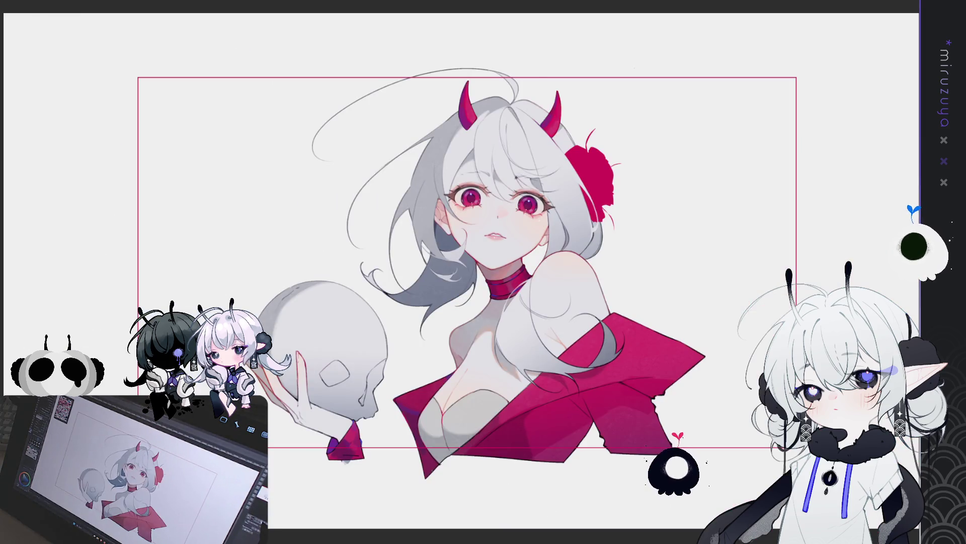
scroll(459, 266, up, 2)
scroll(459, 266, up, 2)
scroll(459, 266, up, 2)
scroll(459, 267, up, 2)
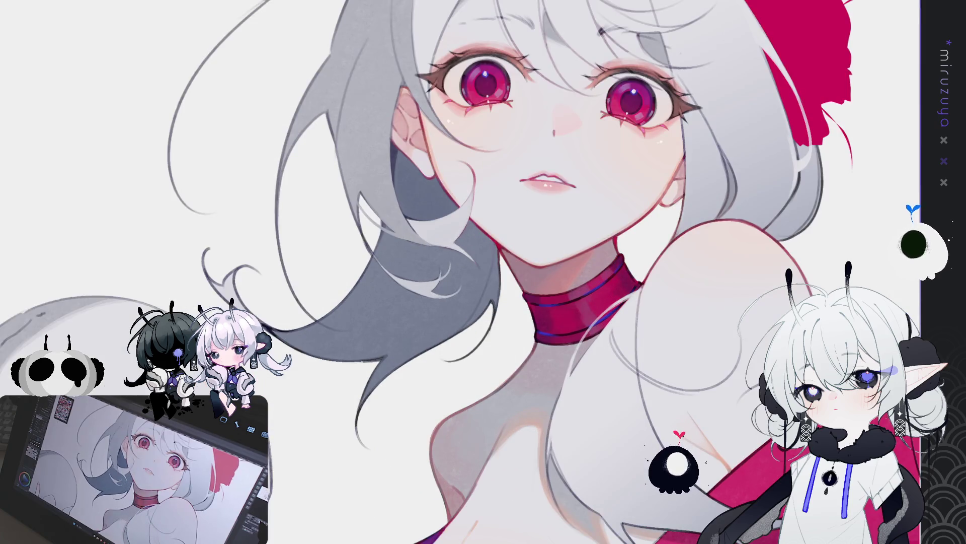
scroll(483, 273, up, 2)
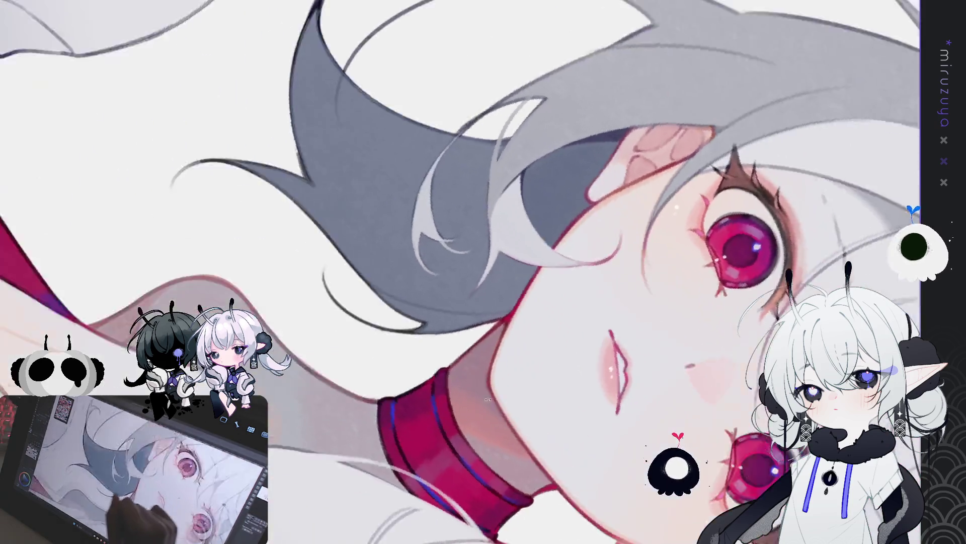
Step: Add light highlight strokes along the hair edge beside the cheek in a close-up of the face
mouse_move(484, 273)
shift+mouse_down()
mouse_move(591, 281)
mouse_move(366, 199)
shift+mouse_up()
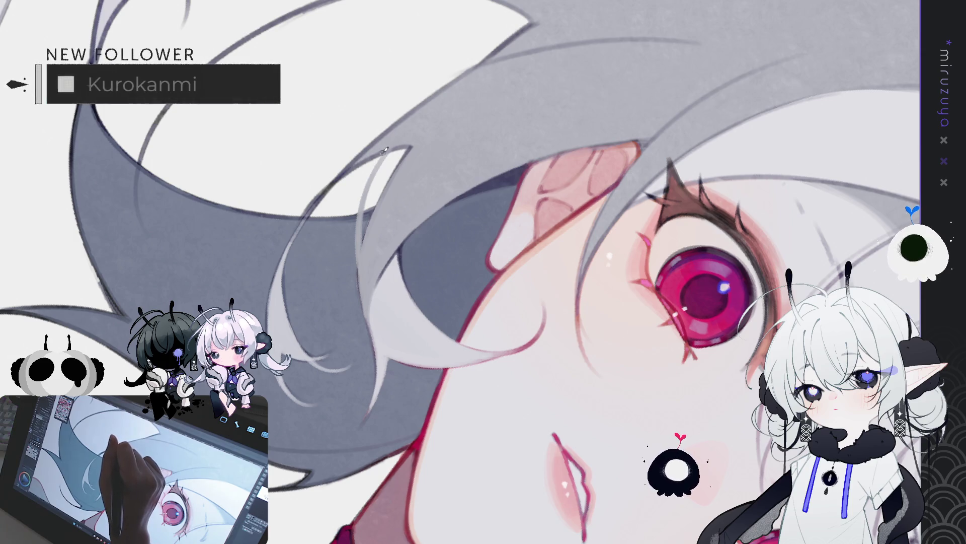
drag(388, 153, 370, 187)
drag(387, 145, 366, 234)
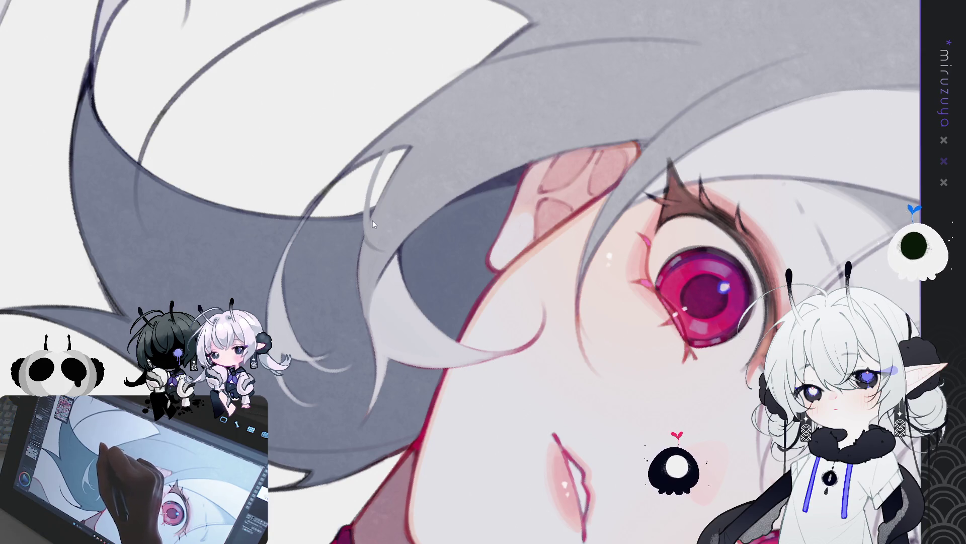
mouse_move(398, 245)
mouse_down()
mouse_move(464, 454)
mouse_move(453, 457)
mouse_move(227, 272)
mouse_up()
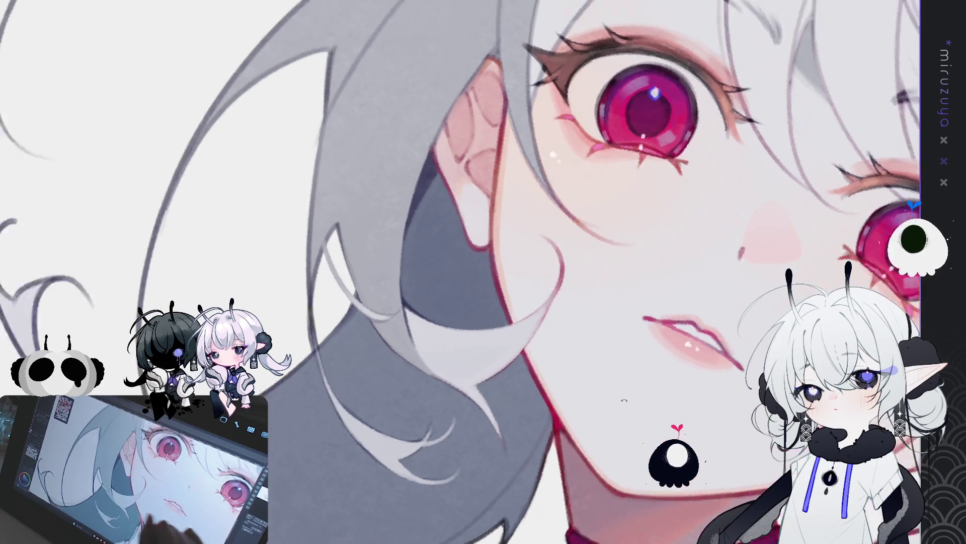
drag(423, 317, 478, 294)
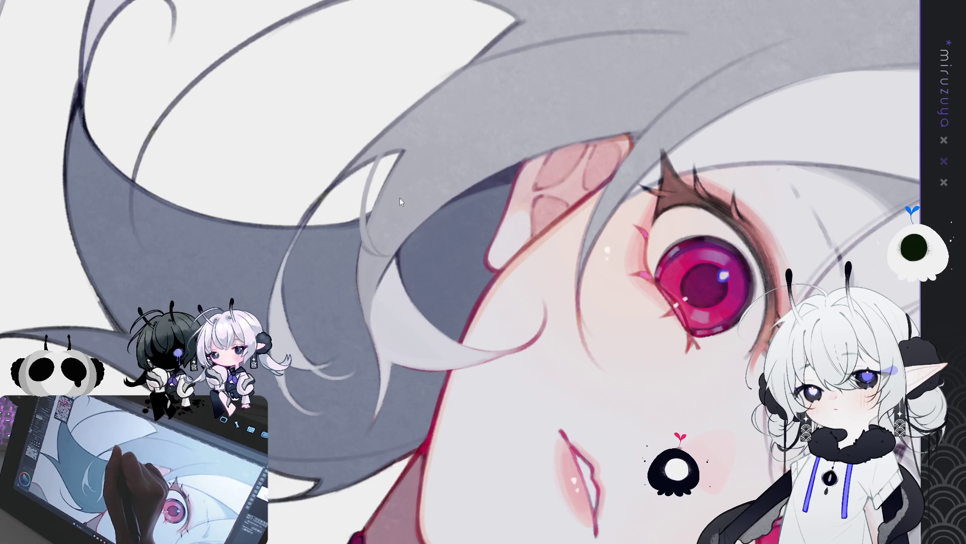
Step: Lay darker grey shading bands on the hair below the ear, undoing and repainting twice
mouse_move(394, 202)
mouse_down()
mouse_move(510, 442)
mouse_move(464, 411)
mouse_up()
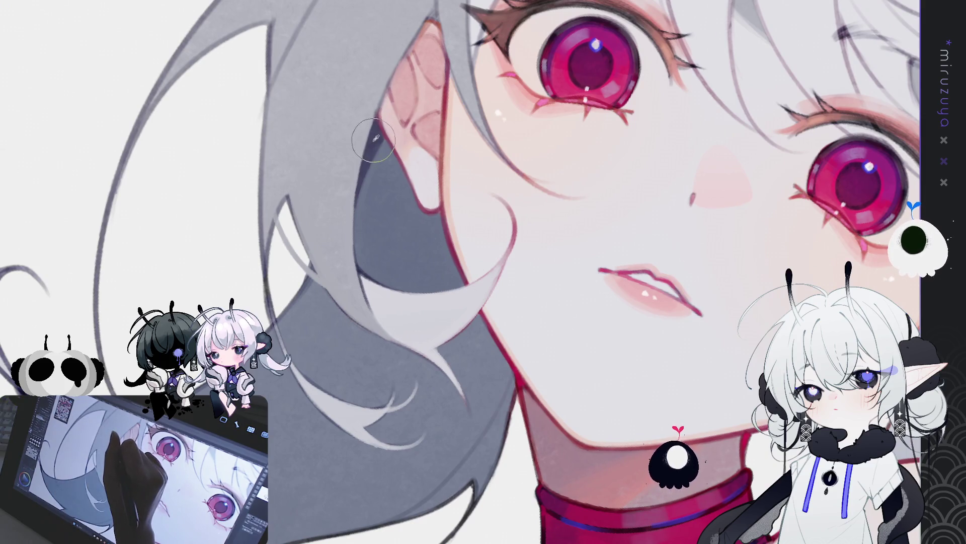
drag(335, 163, 355, 317)
key(ctrl+z)
mouse_move(336, 155)
mouse_down()
mouse_move(325, 227)
mouse_move(363, 302)
mouse_up()
drag(319, 204, 347, 280)
key(ctrl+z)
mouse_move(309, 190)
mouse_down()
mouse_move(340, 287)
mouse_move(339, 264)
mouse_up()
Step: Blend the dark bands down the hair and work lighter strands through them, one left of the ear
drag(326, 209, 359, 298)
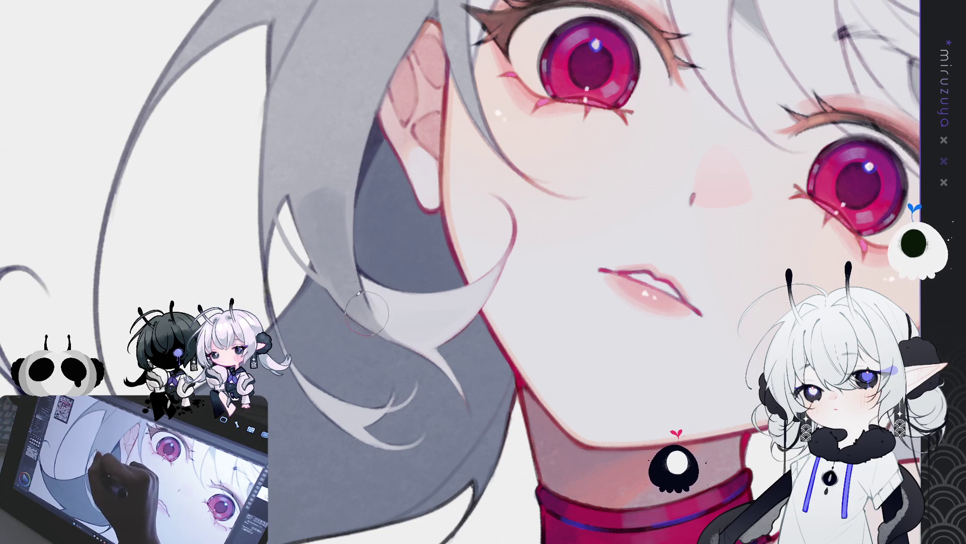
drag(328, 222, 371, 321)
drag(331, 194, 367, 314)
mouse_move(347, 251)
mouse_down()
mouse_move(343, 178)
mouse_move(324, 201)
mouse_move(341, 187)
mouse_move(319, 189)
mouse_move(323, 204)
mouse_up()
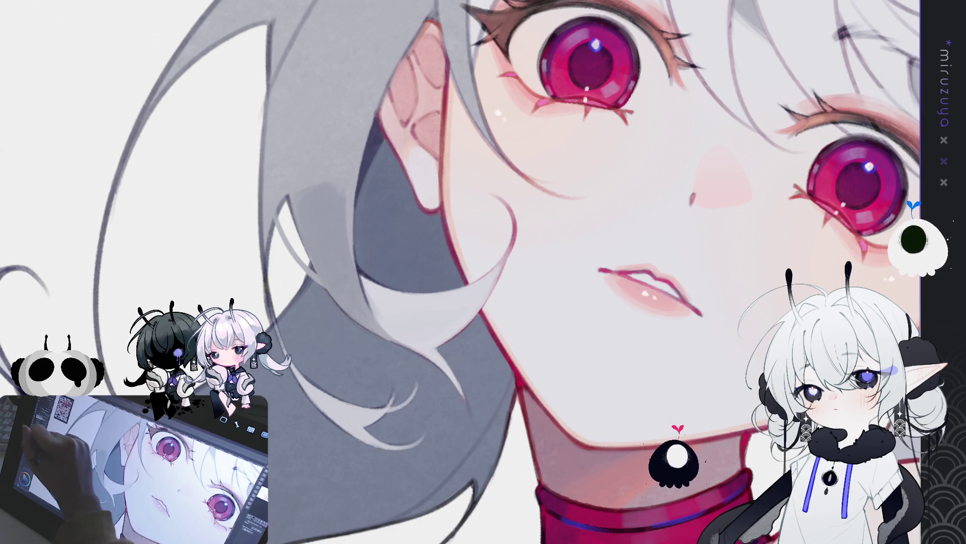
drag(370, 286, 369, 308)
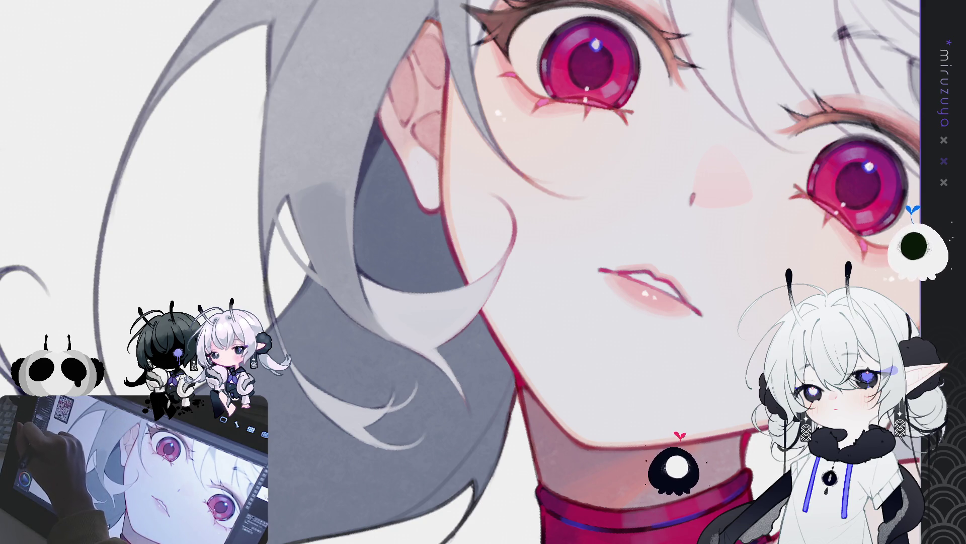
drag(349, 209, 364, 283)
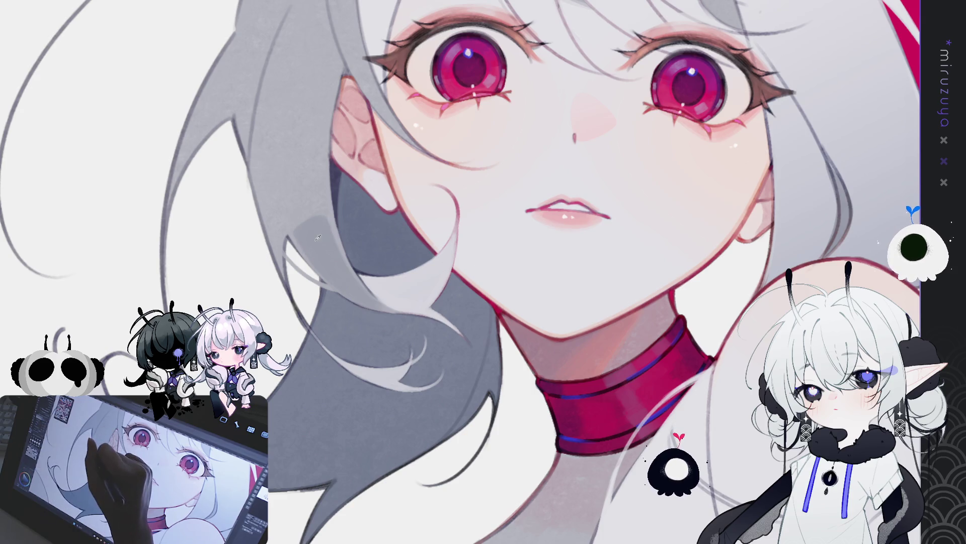
drag(293, 155, 310, 234)
Step: Build a deeper grey shading band on the hair left of the ear, then recentre the face
mouse_move(299, 194)
mouse_down()
mouse_move(312, 236)
mouse_move(306, 227)
mouse_up()
drag(295, 167, 319, 245)
drag(294, 159, 315, 248)
drag(294, 160, 328, 264)
mouse_move(294, 148)
mouse_down()
mouse_move(321, 241)
mouse_move(347, 279)
mouse_up()
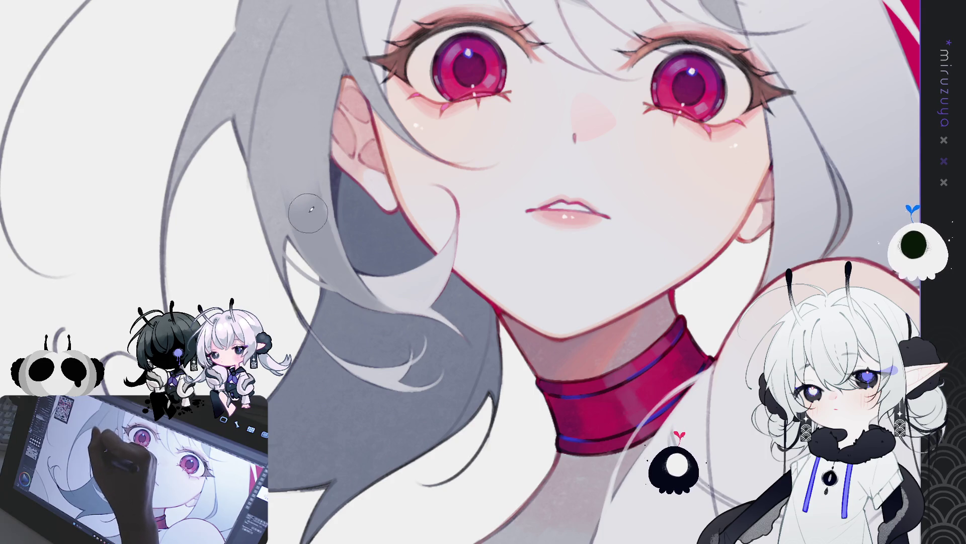
mouse_move(537, 203)
mouse_down()
mouse_move(476, 259)
mouse_move(221, 236)
mouse_up()
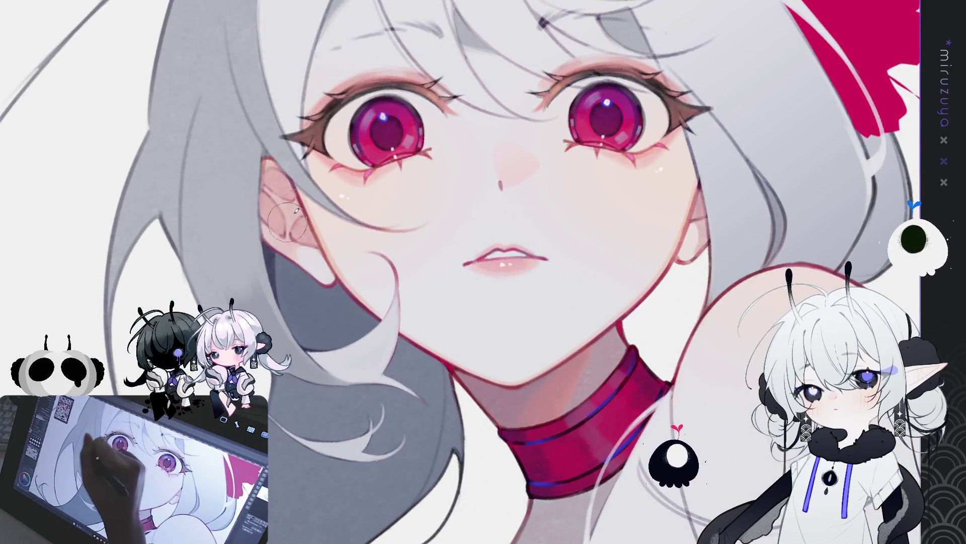
mouse_move(594, 194)
mouse_down()
mouse_move(637, 198)
mouse_move(401, 280)
mouse_up()
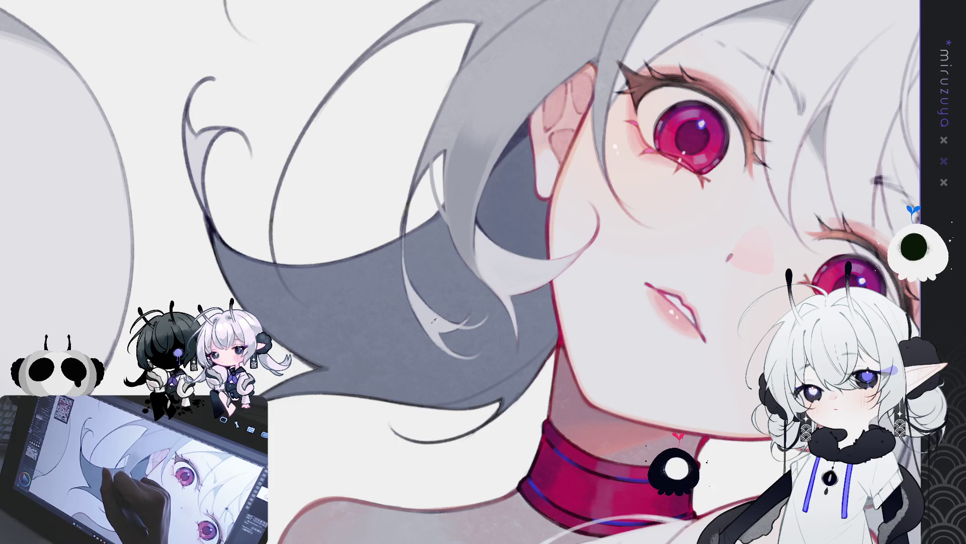
Step: Paint a light highlight strand across the dark underside of the hair, retrying it three times
drag(311, 308, 281, 258)
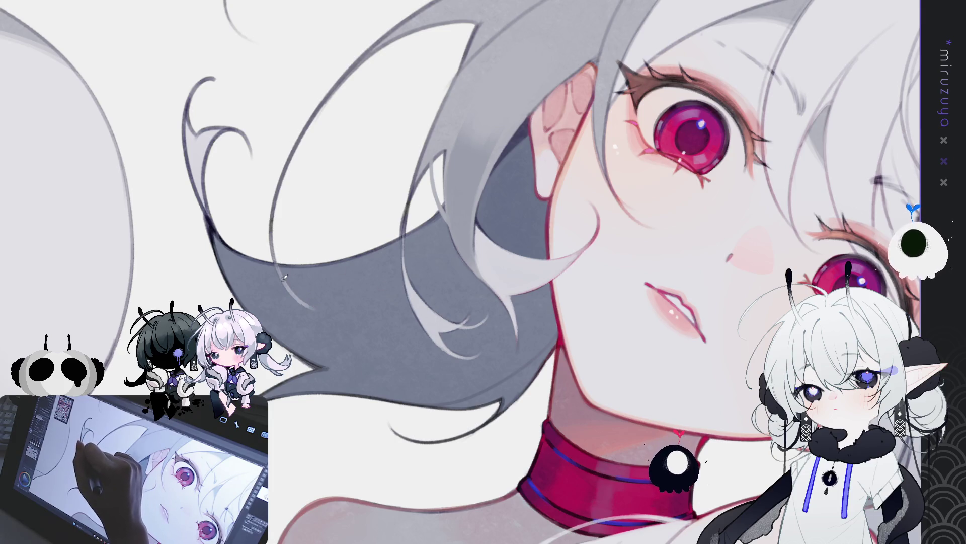
key(ctrl+z)
drag(317, 306, 281, 260)
key(ctrl+z)
drag(321, 303, 288, 270)
key(ctrl+z)
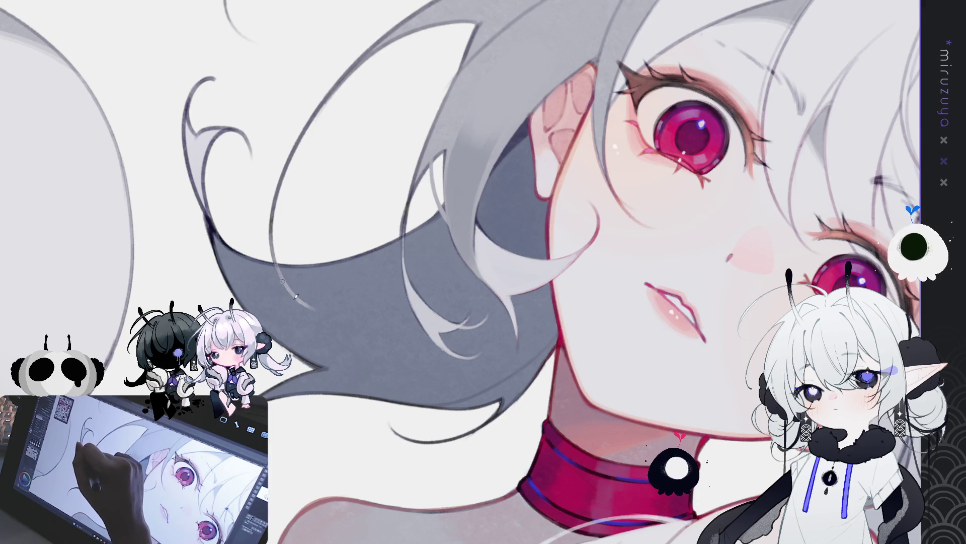
drag(323, 311, 285, 287)
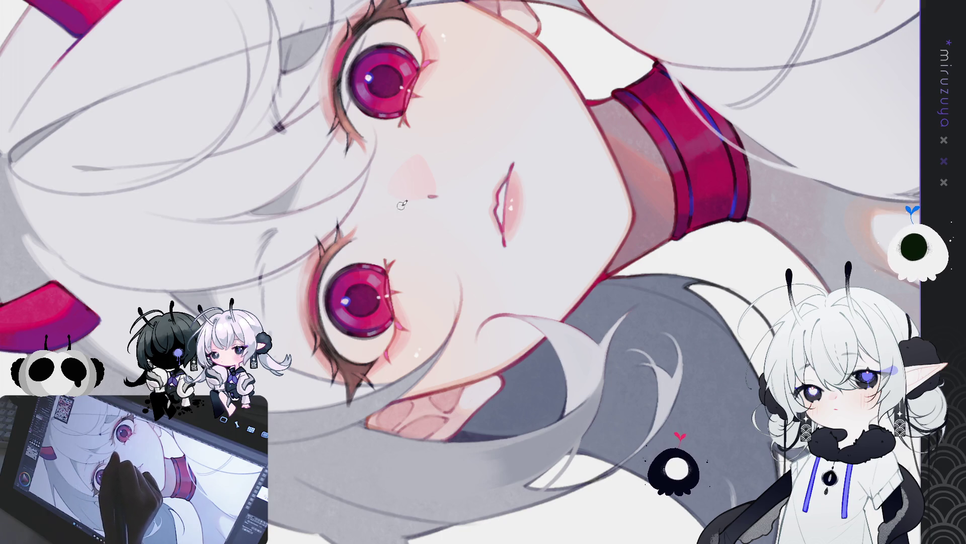
Step: Retouch the dark edge of the hair with the face tilted the other way, then zoom out to head and shoulders
mouse_move(483, 272)
mouse_down()
mouse_move(630, 287)
mouse_move(570, 296)
mouse_move(555, 355)
mouse_up()
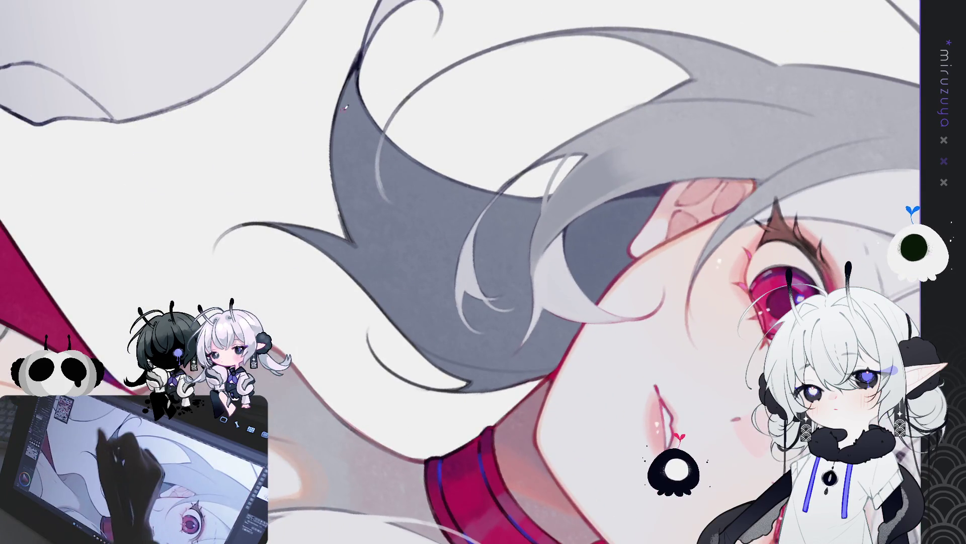
drag(338, 151, 355, 246)
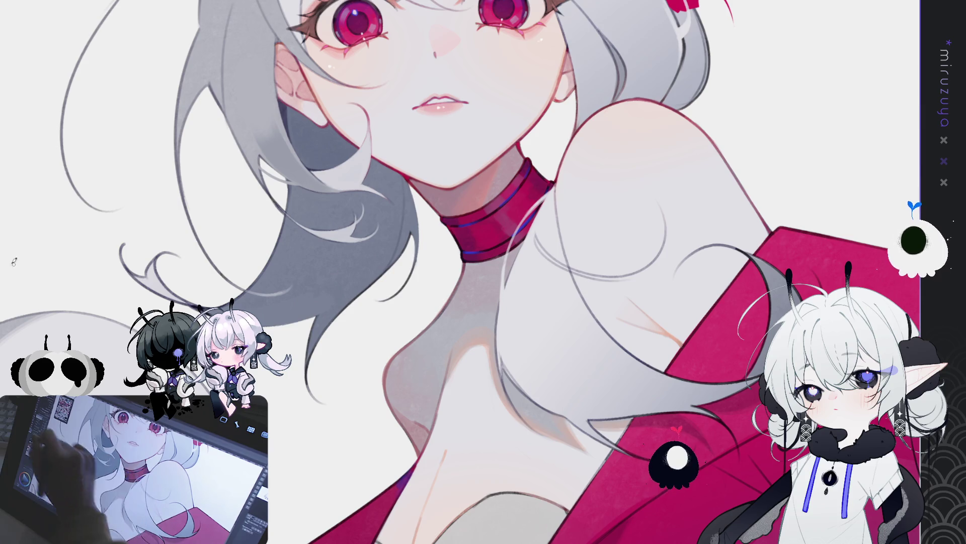
key(ctrl+minus)
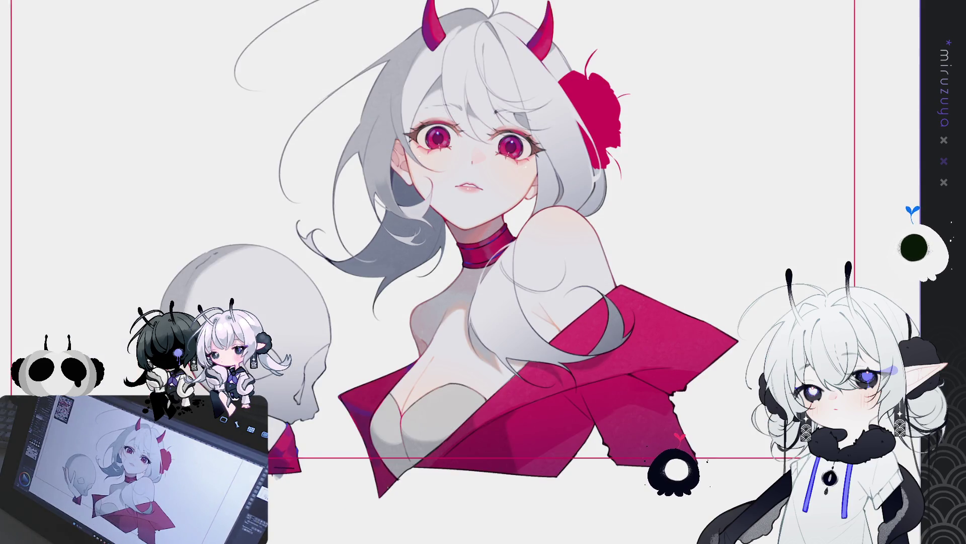
Step: Sketch a long thin grey hair strand arcing from the temple down past the right shoulder
drag(610, 147, 688, 315)
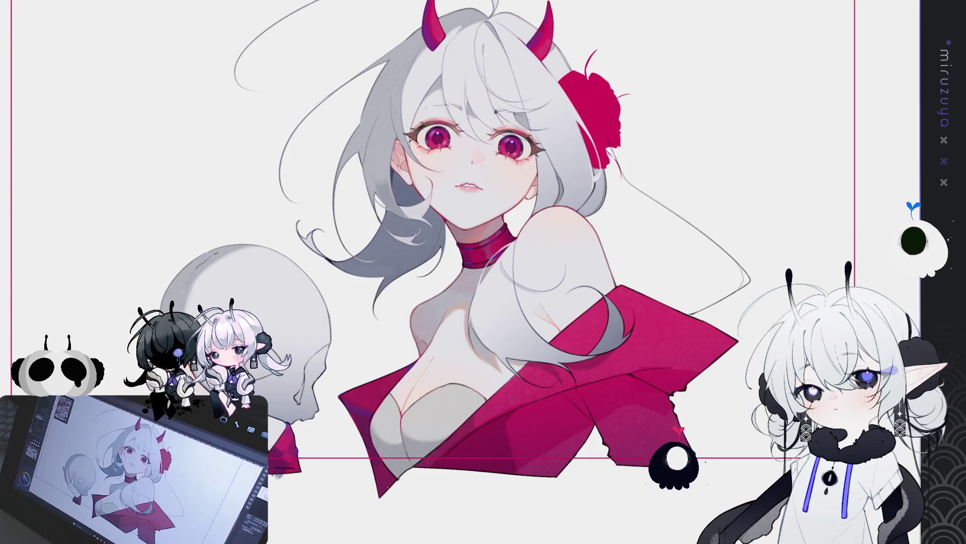
drag(484, 272, 259, 287)
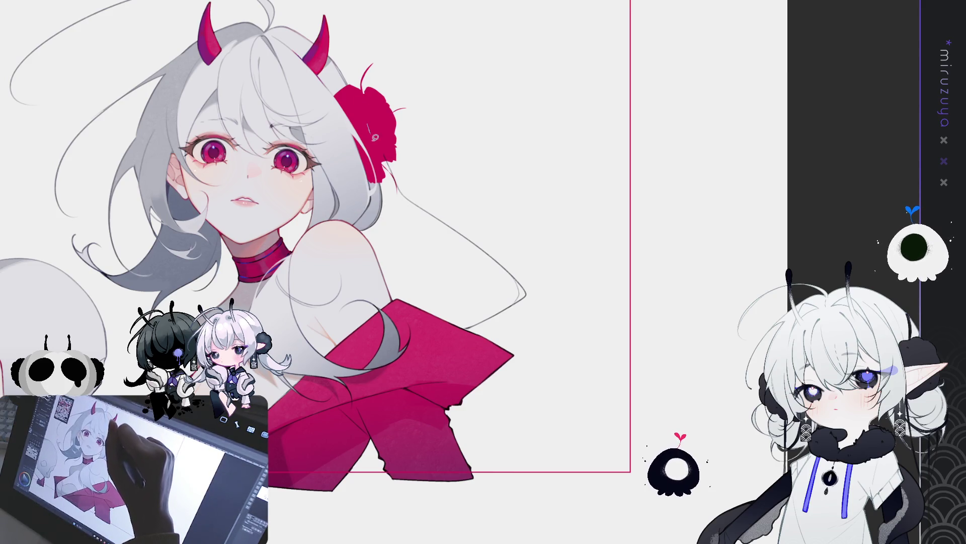
drag(435, 212, 421, 105)
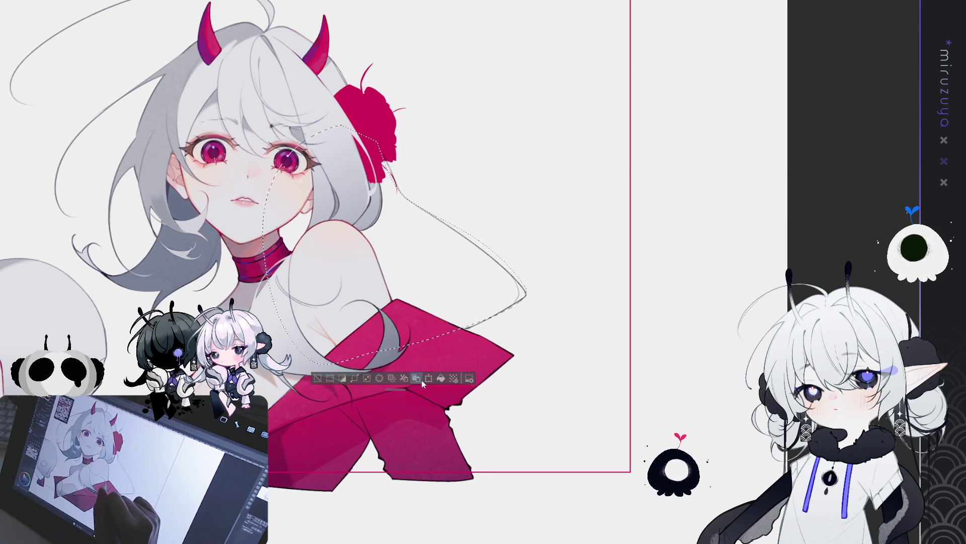
Step: Fill the outlined area grey to extend the hair behind the right shoulder and remove the outline strokes
key(alt+BackSpace)
key(ctrl+d)
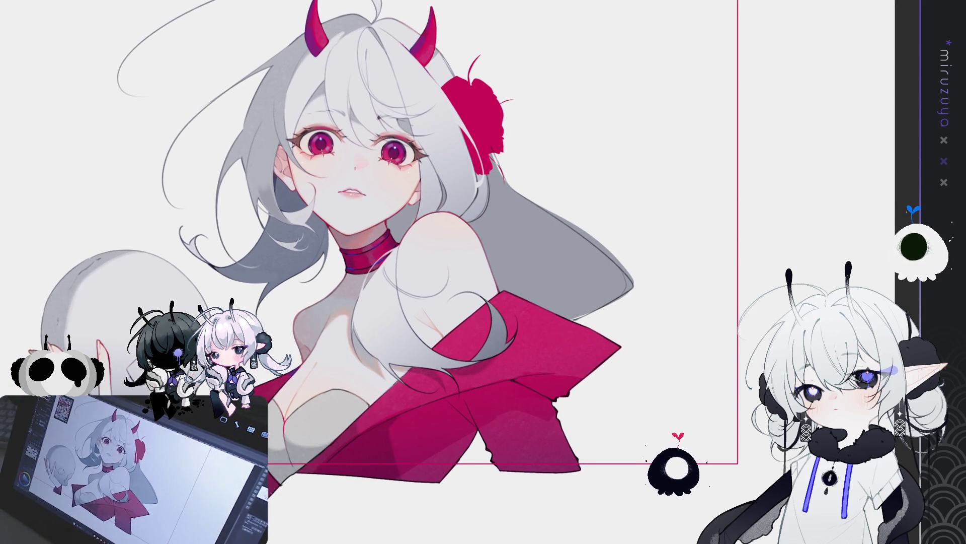
key(Delete)
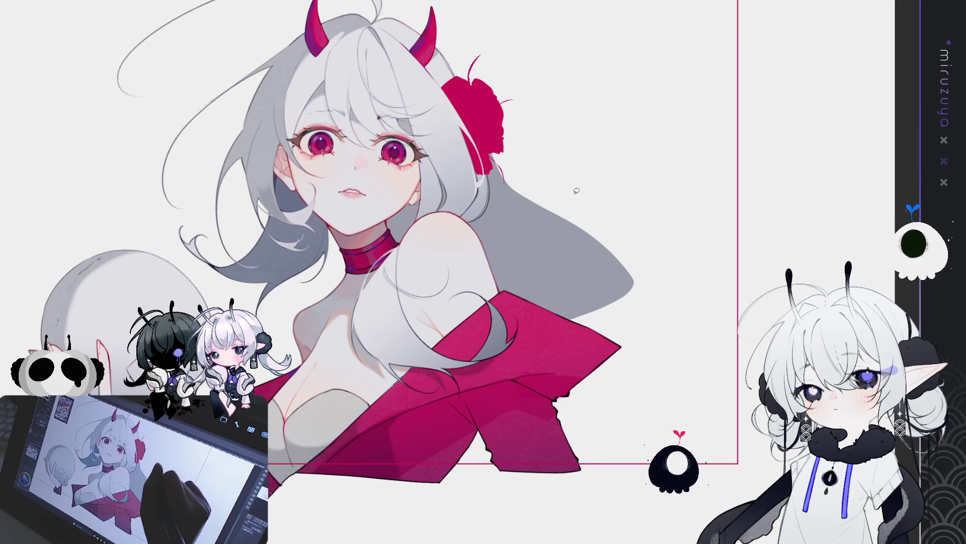
Step: Lasso and erase the stray hair strands over the magenta top
drag(568, 240, 543, 311)
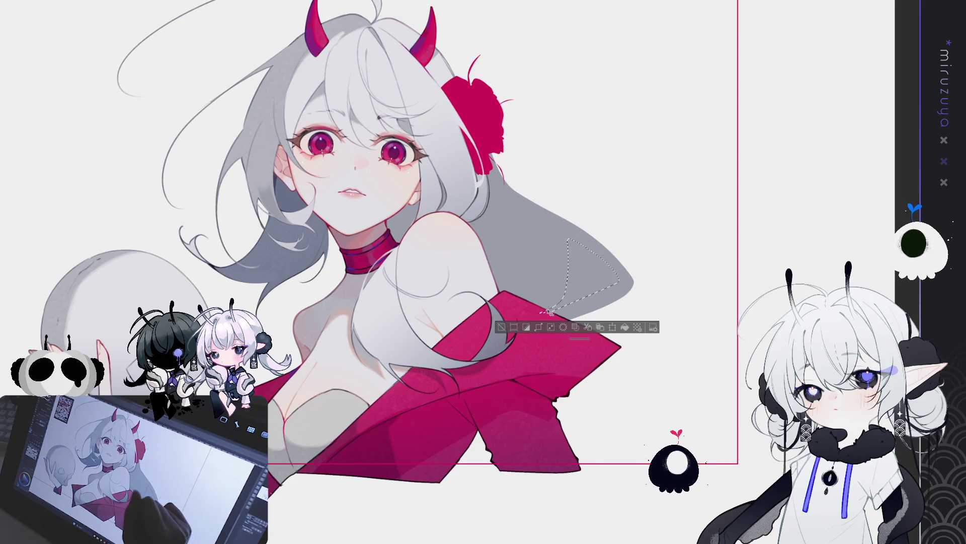
key(ctrl+d)
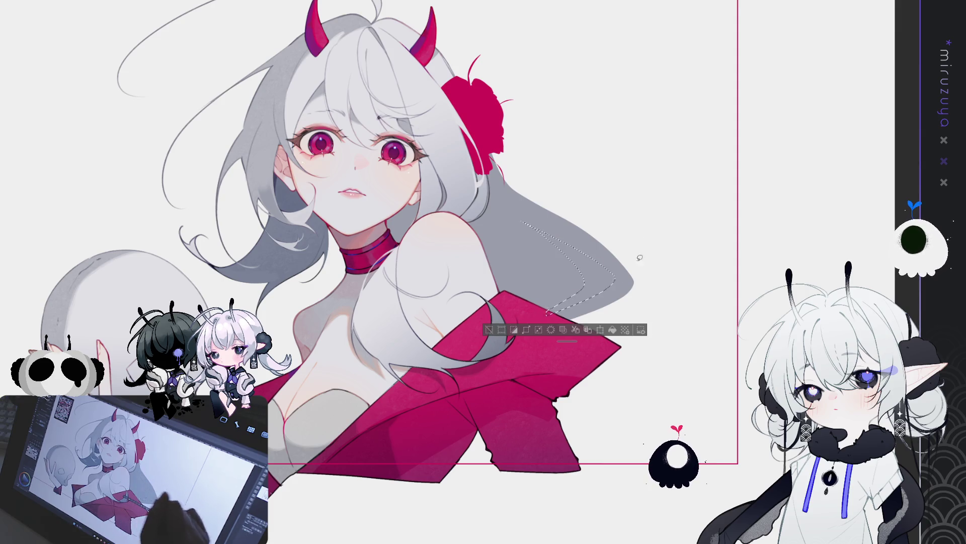
key(Delete)
key(ctrl+d)
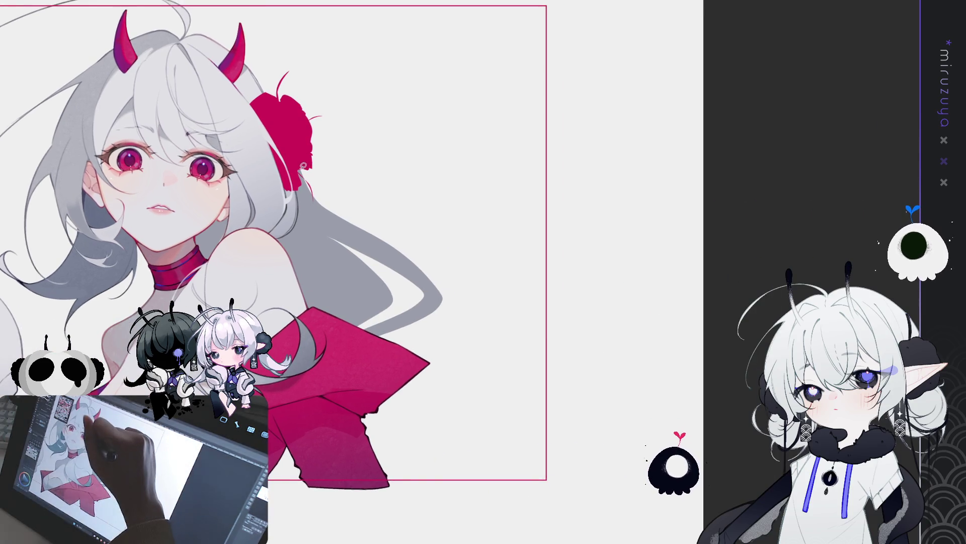
Step: Undo the old long strands on the right and redraw a hair lock down to the shoulder
mouse_move(300, 150)
mouse_down()
mouse_move(306, 171)
mouse_move(370, 230)
mouse_up()
key(ctrl+d)
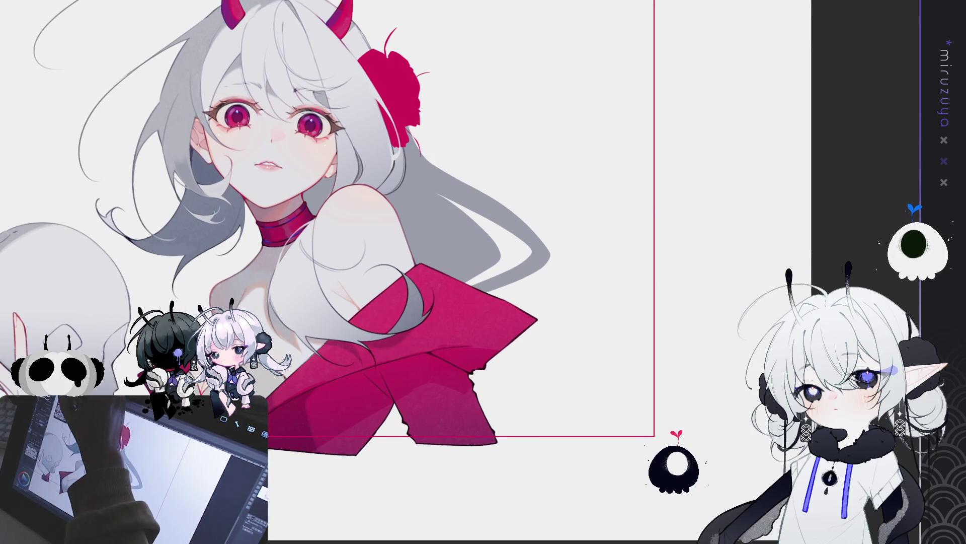
key(ctrl+z)
drag(491, 293, 420, 128)
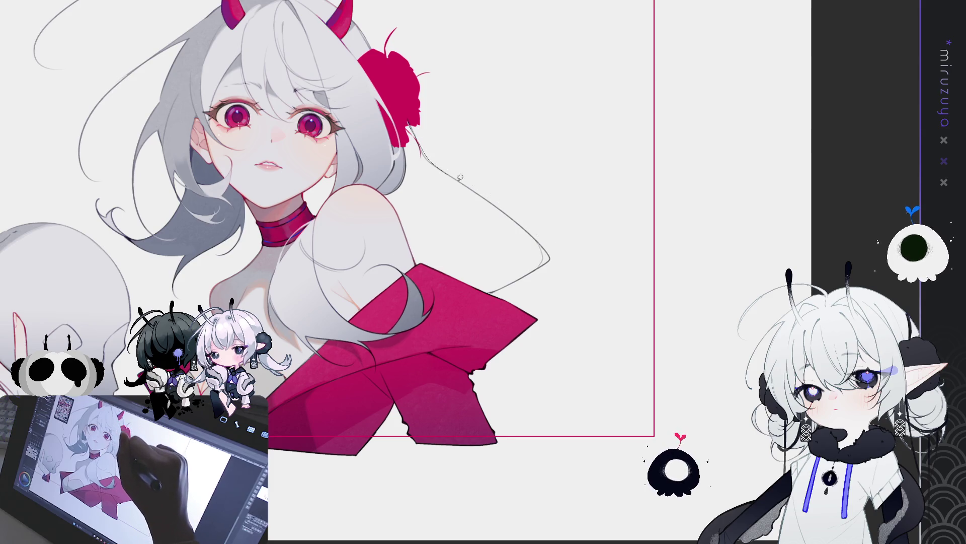
drag(409, 122, 554, 255)
Step: Lasso the new hair lock and fill it grey
drag(351, 95, 294, 155)
click(466, 317)
key(ctrl+d)
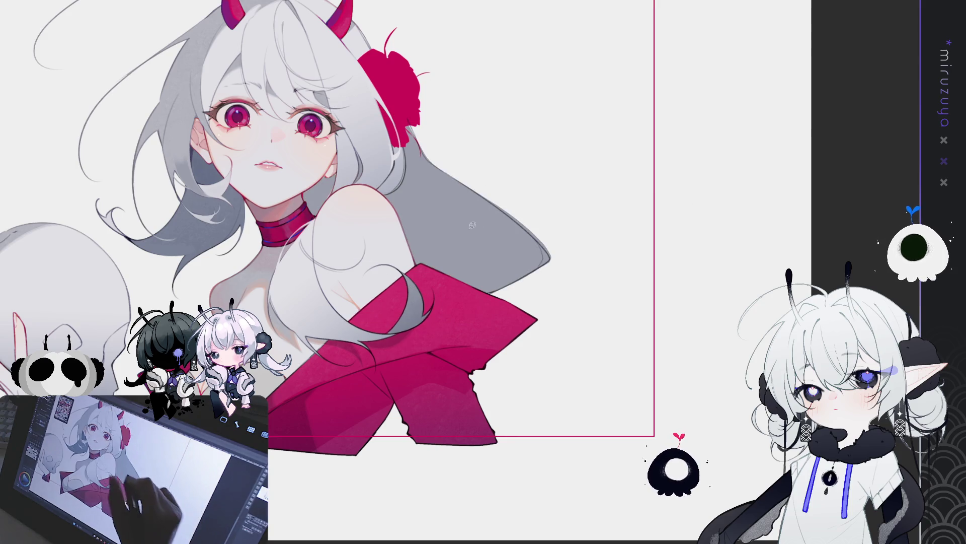
drag(540, 250, 472, 293)
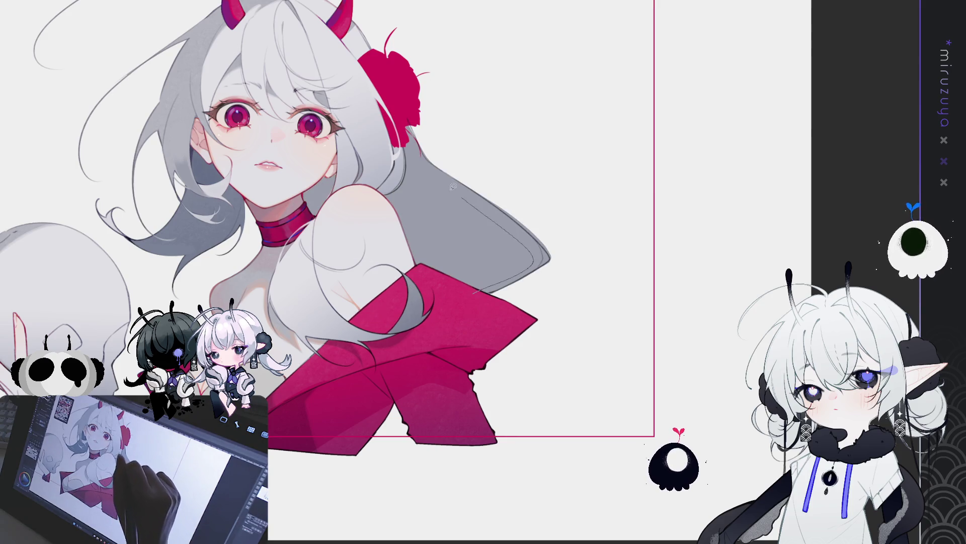
key(ctrl+d)
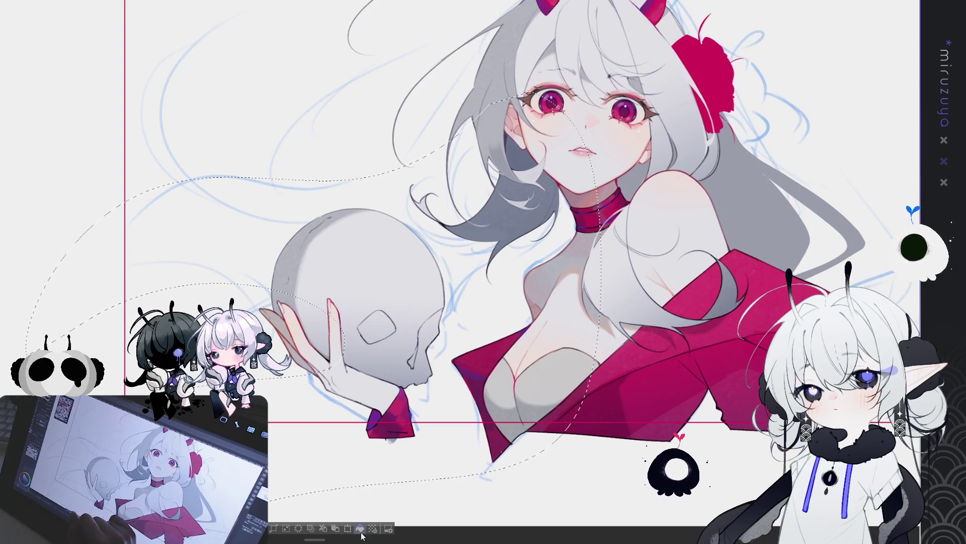
Step: Outline and fill several grey hair strands sweeping left behind the skull
click(360, 528)
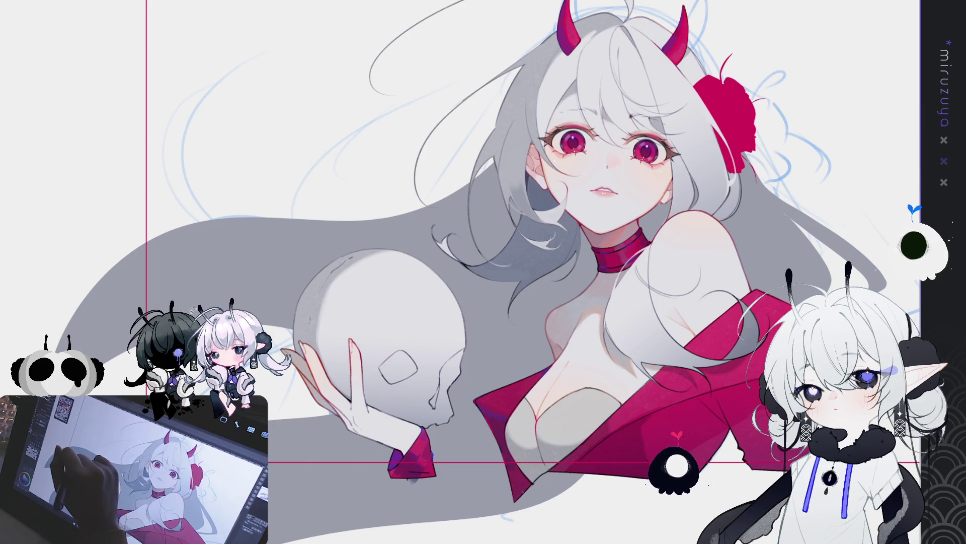
drag(98, 326, 241, 228)
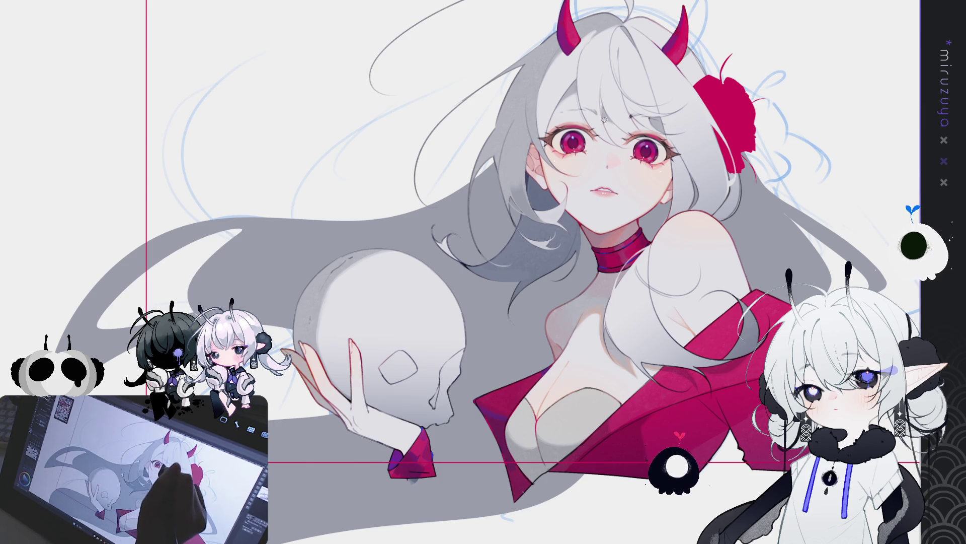
click(223, 297)
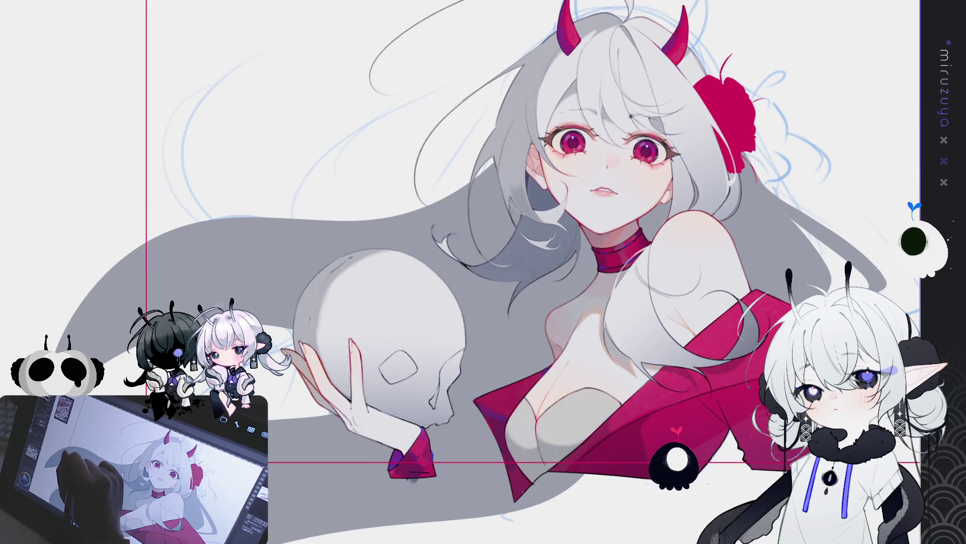
drag(240, 225, 98, 326)
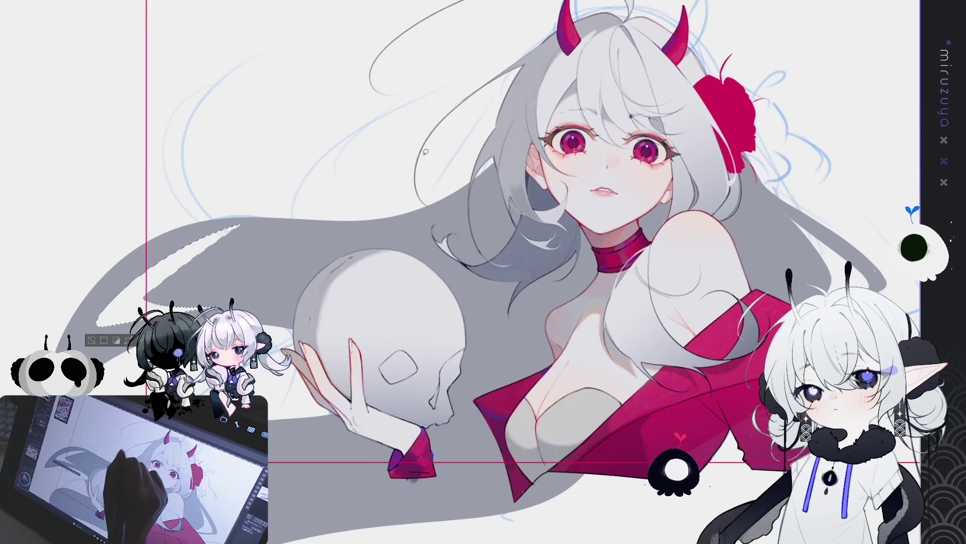
click(170, 276)
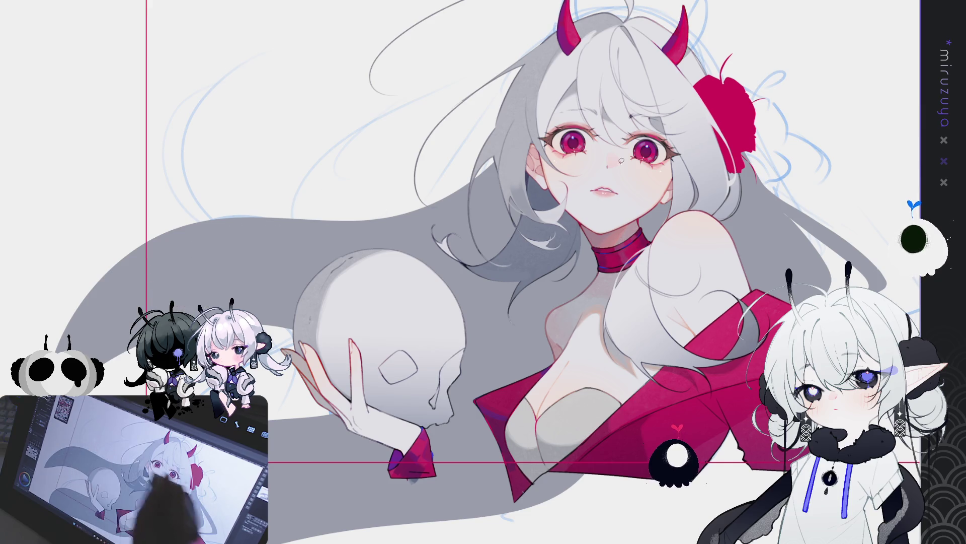
Step: Undo an oversized fill, then lasso-fill the large grey hair mass flowing down-left around the skull
drag(544, 140, 68, 343)
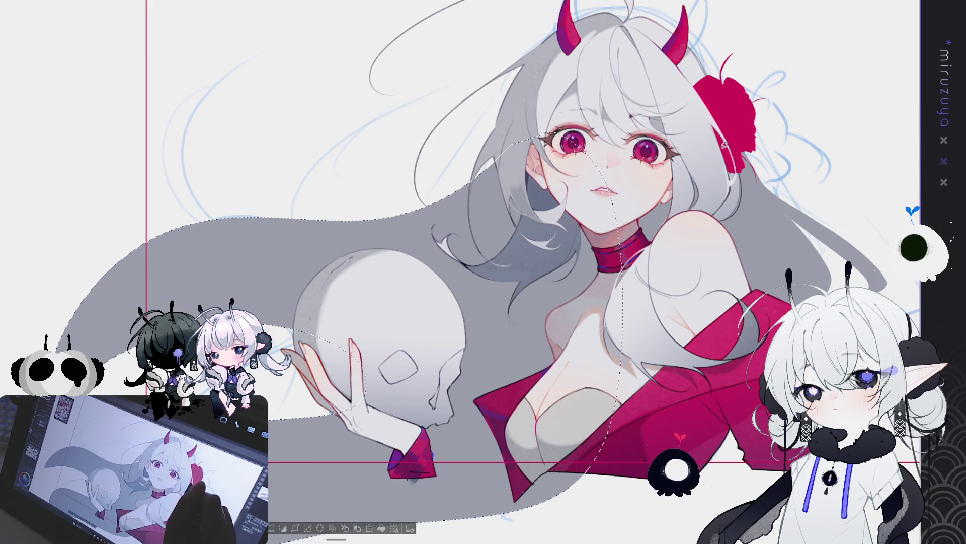
key(ctrl+z)
drag(130, 280, 332, 364)
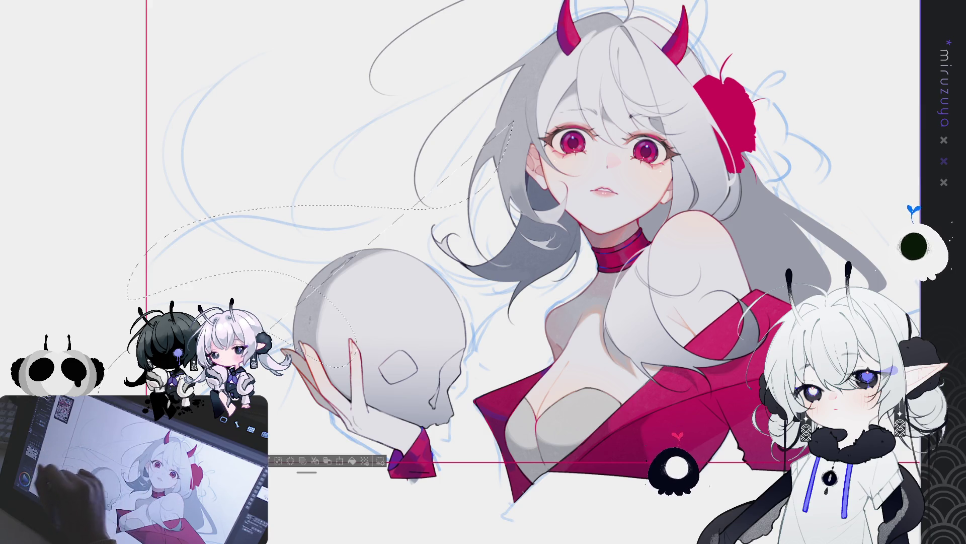
key(ctrl+d)
mouse_move(491, 177)
mouse_down()
mouse_move(254, 213)
mouse_move(119, 344)
mouse_move(135, 349)
mouse_move(132, 335)
mouse_up()
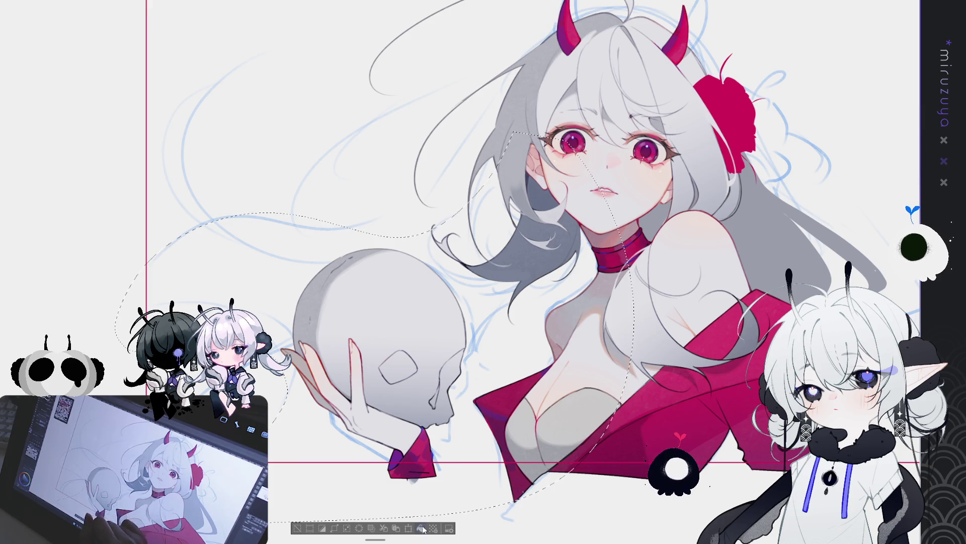
click(423, 529)
key(ctrl+d)
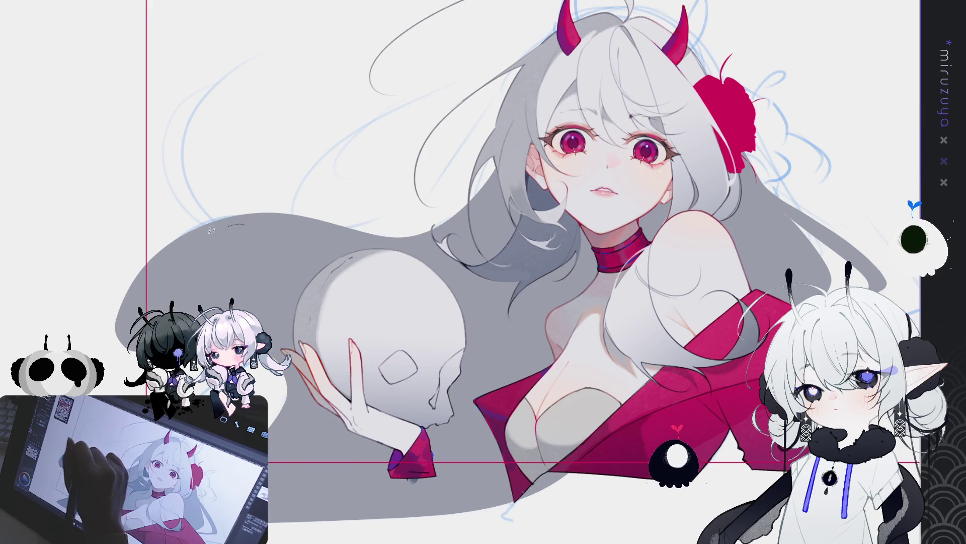
Step: Finish the upper-left hair edge in grey along the flowing strand
drag(211, 229, 129, 336)
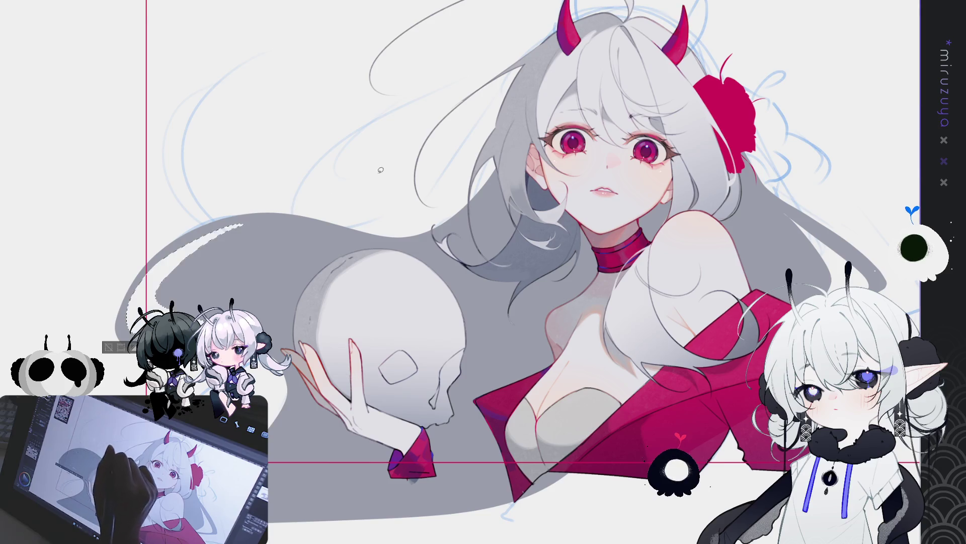
key(ctrl+d)
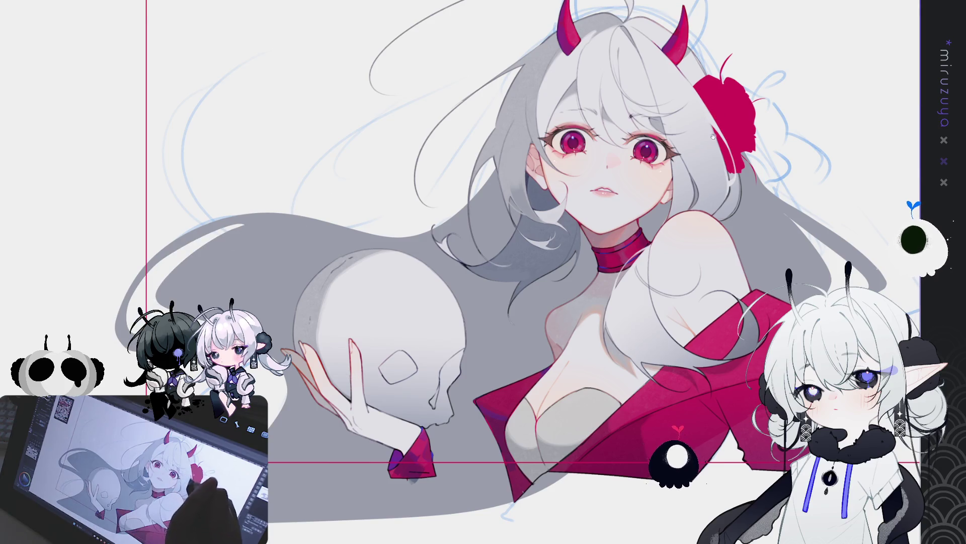
drag(332, 218, 306, 233)
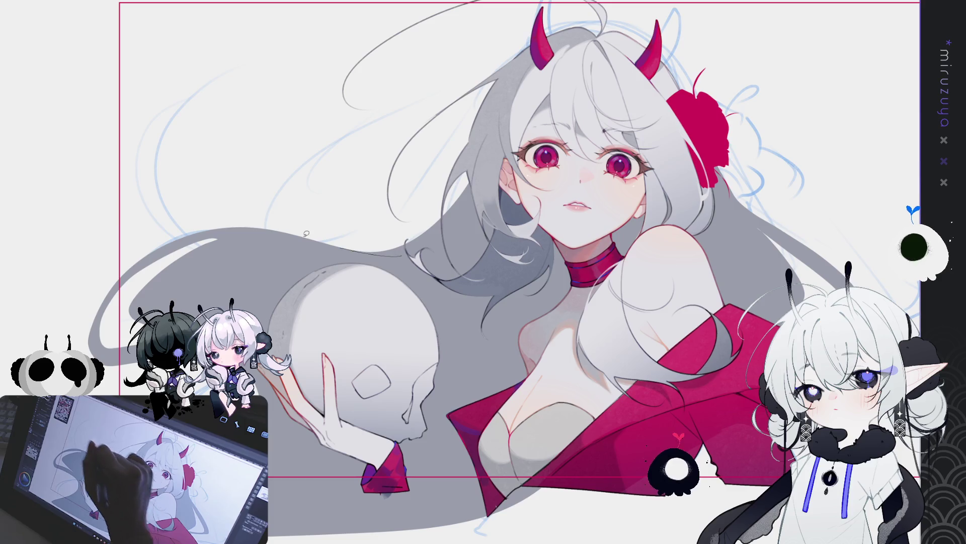
drag(328, 118, 401, 255)
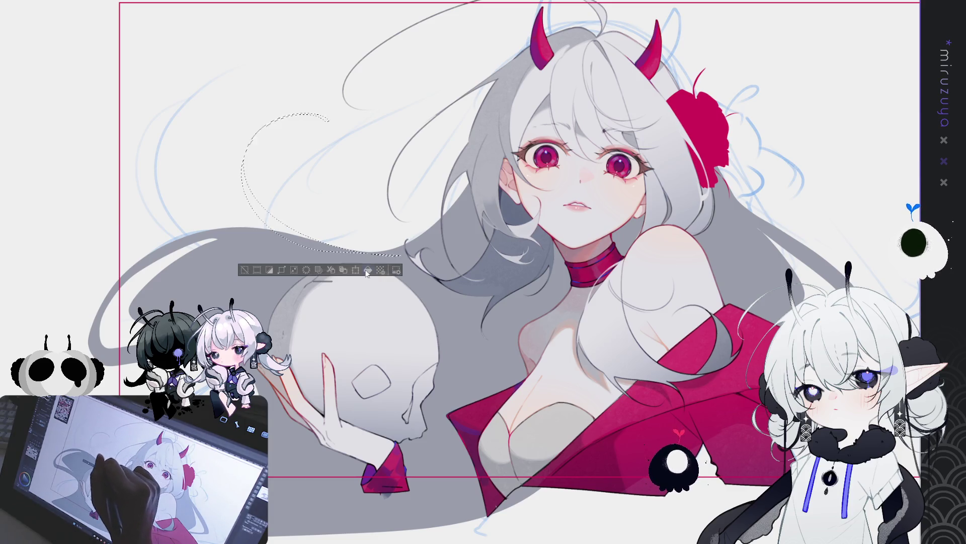
key(ctrl+d)
drag(201, 228, 202, 208)
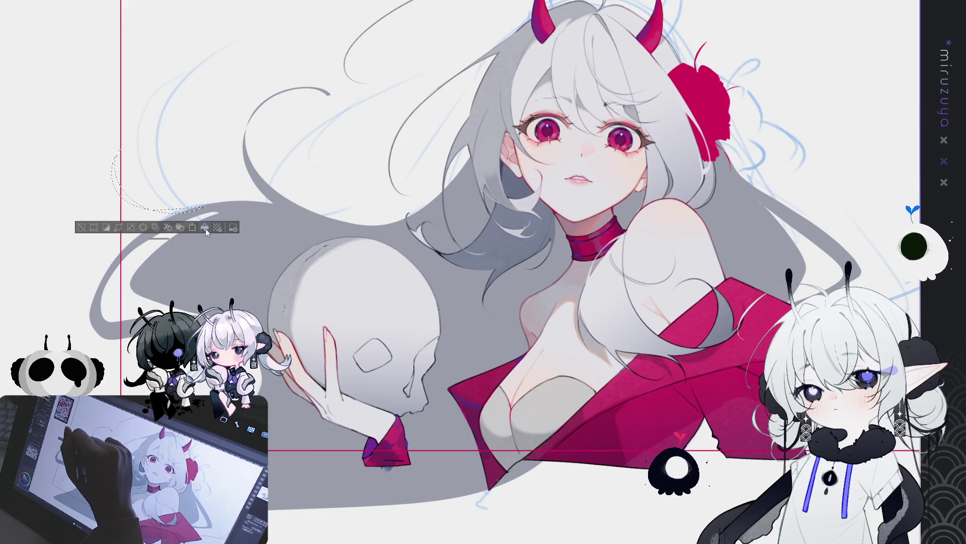
key(ctrl+d)
drag(614, 241, 666, 157)
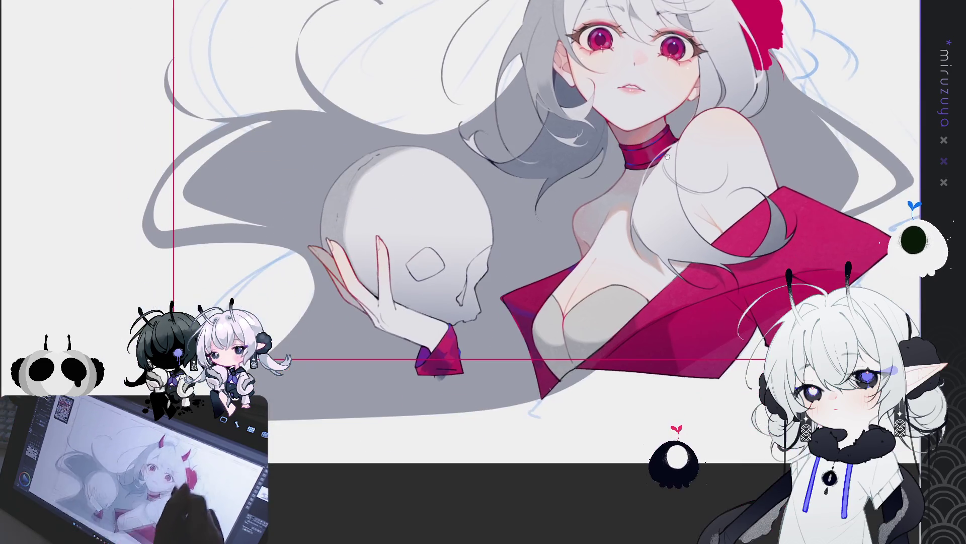
Step: Delete the sketch stroke on the left hair edge and the stray curve beside the skull
drag(151, 193, 325, 244)
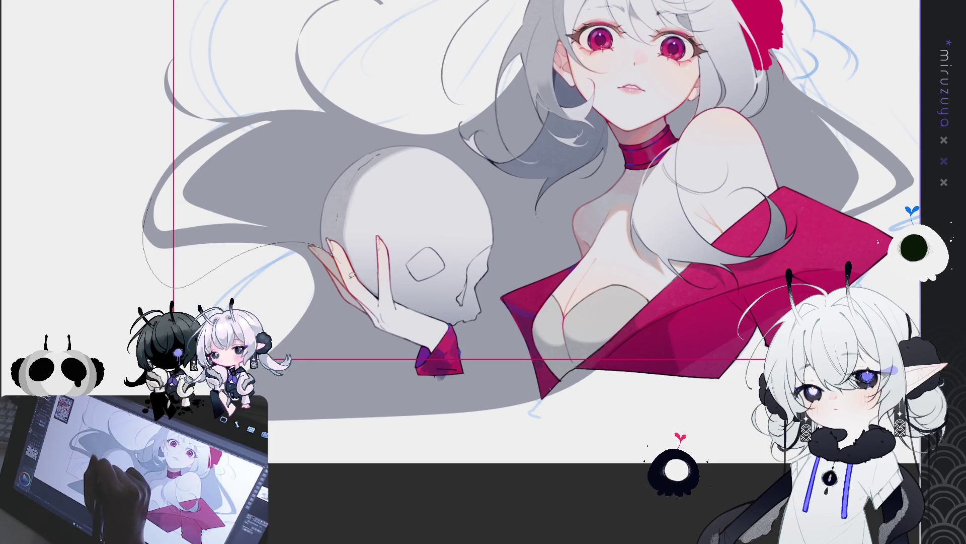
drag(347, 275, 143, 227)
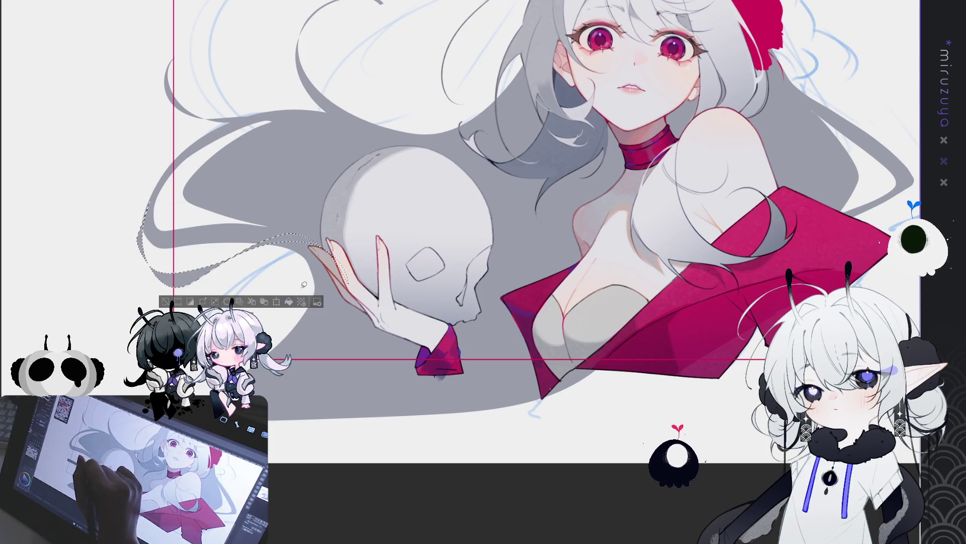
key(Delete)
key(ctrl+d)
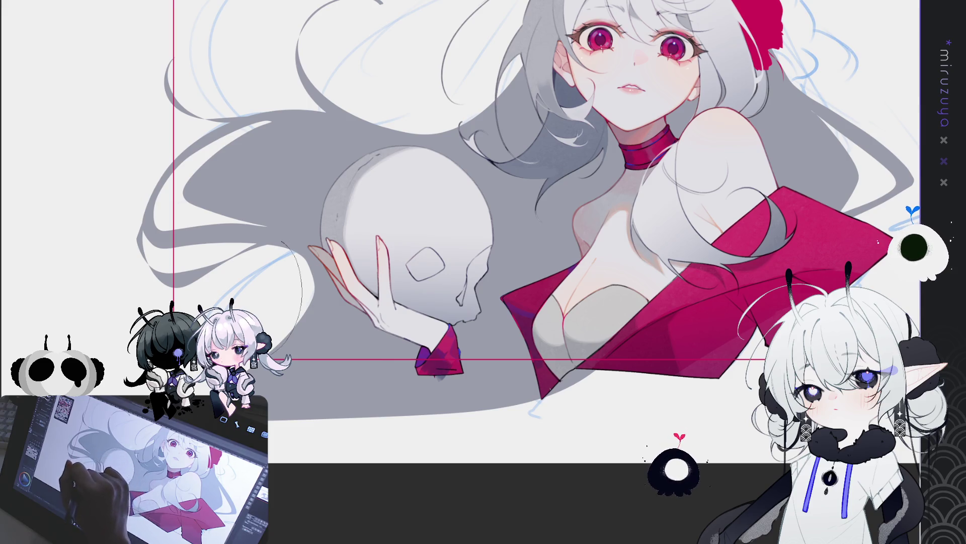
drag(284, 240, 287, 351)
key(Delete)
key(ctrl+d)
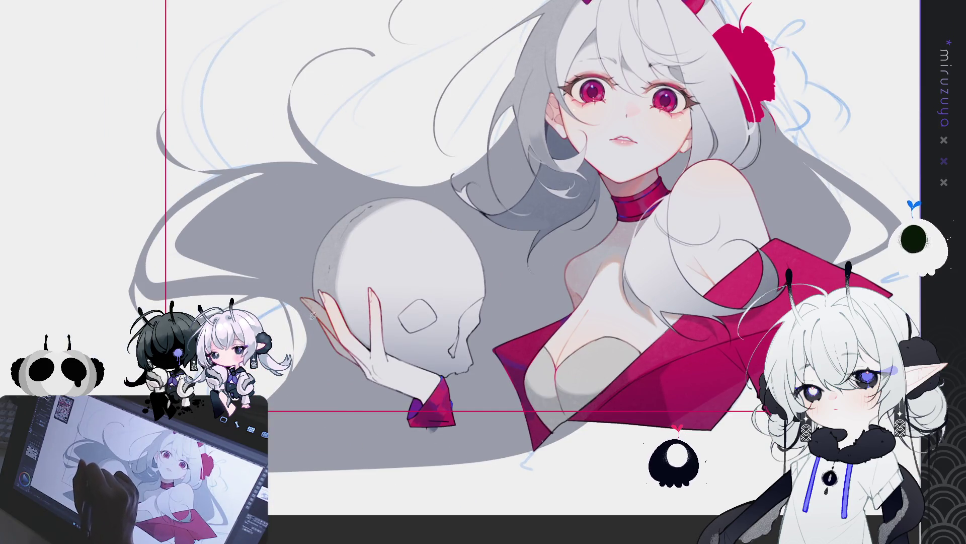
Step: Touch up the fingertips of the hand holding the skull, then fit the whole framed illustration in the window
drag(310, 321, 344, 328)
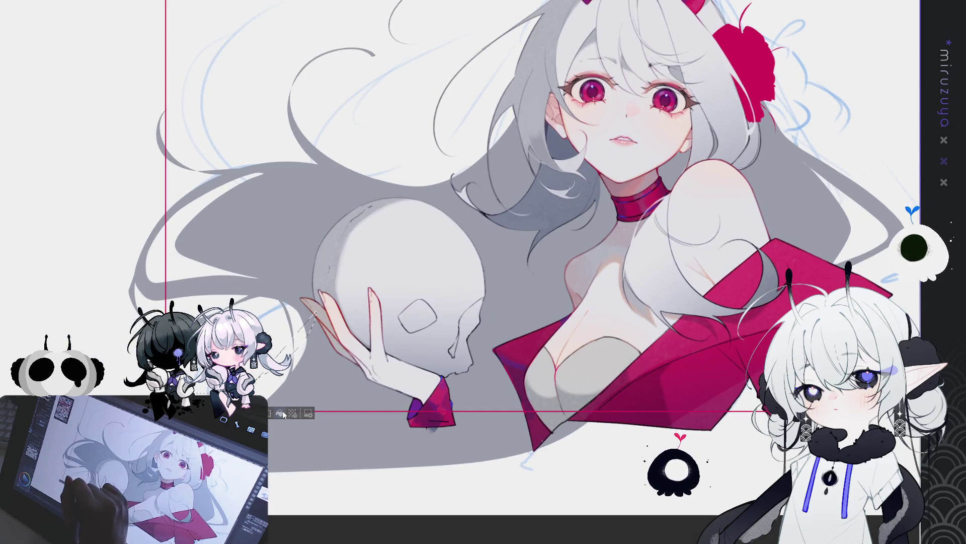
key(ctrl+d)
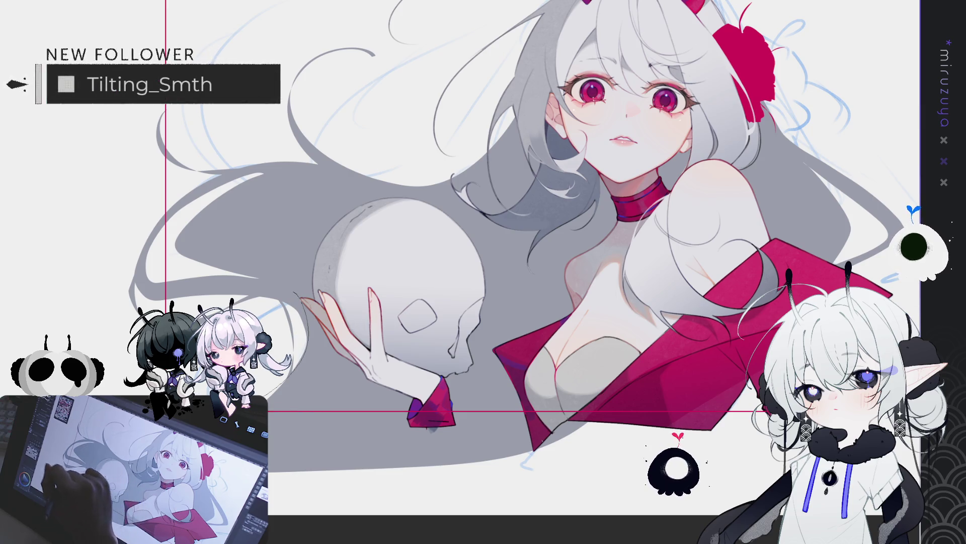
drag(295, 295, 276, 442)
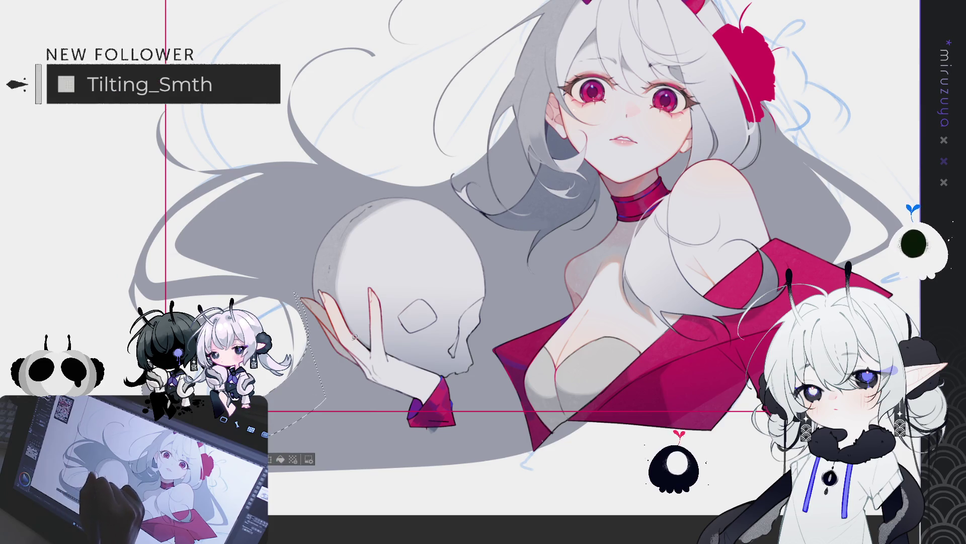
key(ctrl+d)
drag(372, 334, 551, 295)
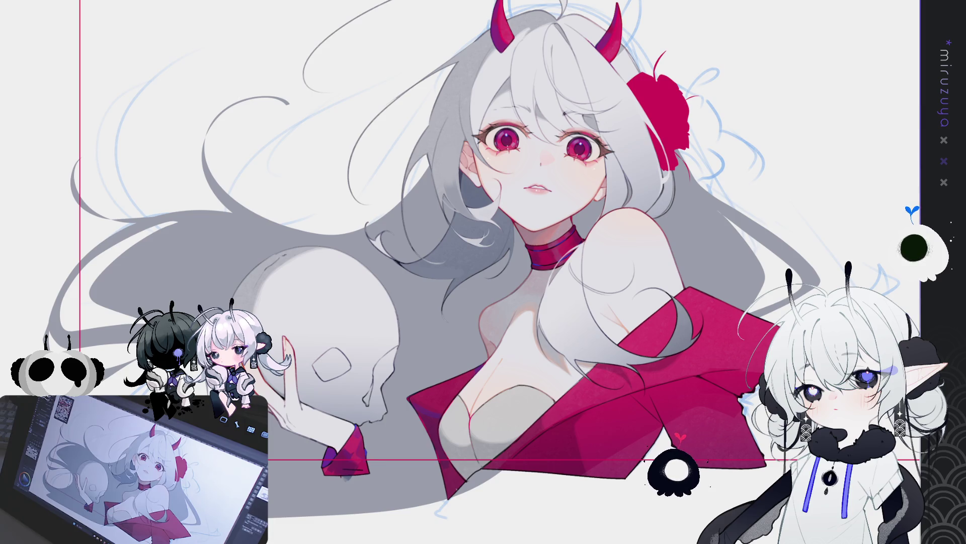
key(ctrl+0)
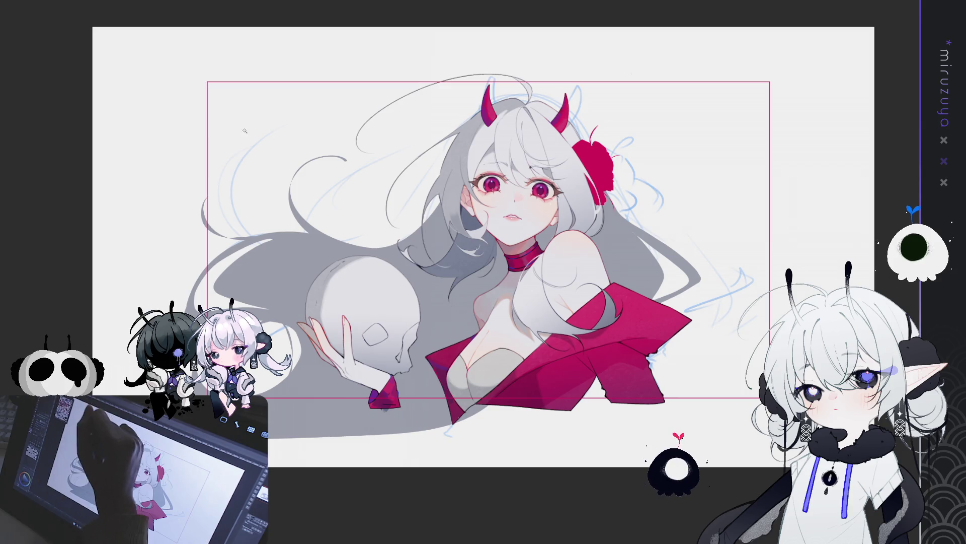
Step: Select inside the pink frame, invert, and delete all artwork outside the frame
key(ctrl+a)
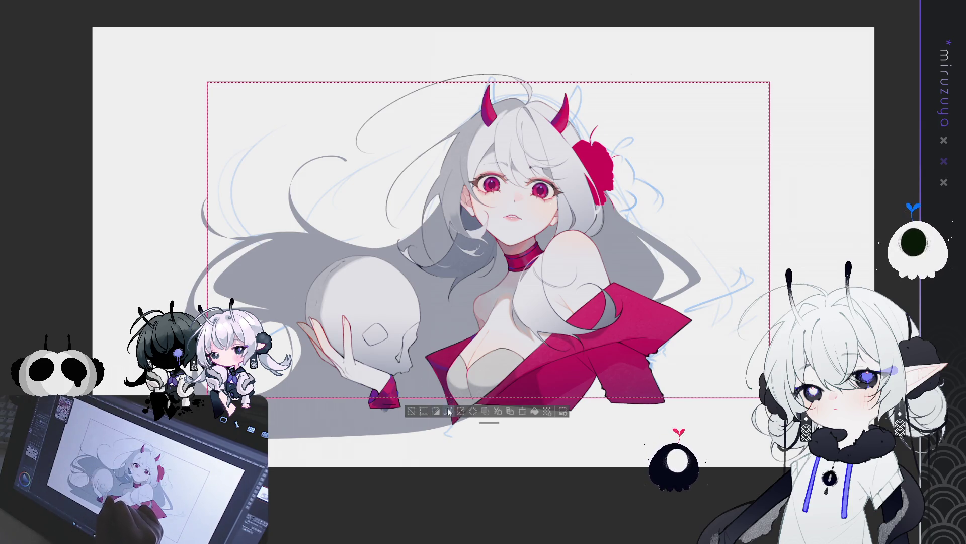
click(437, 411)
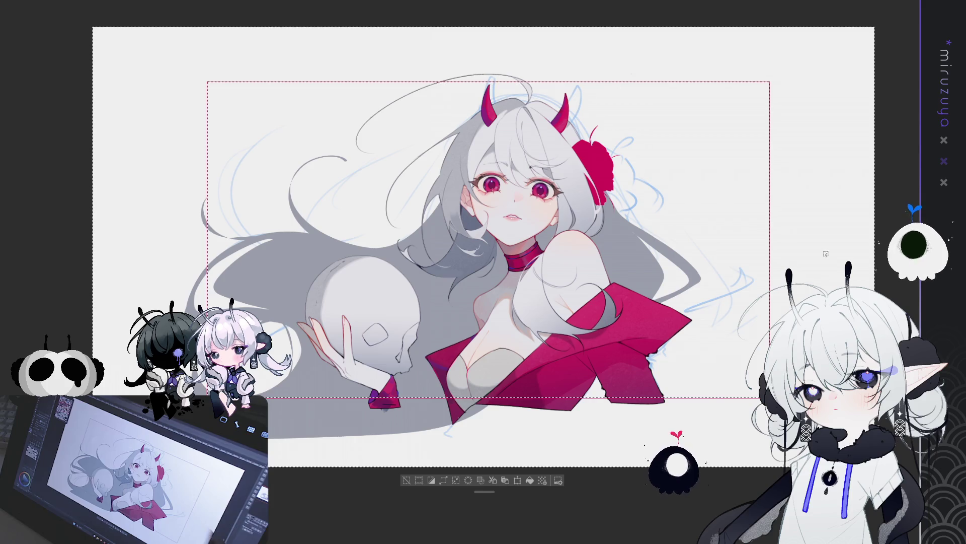
key(Delete)
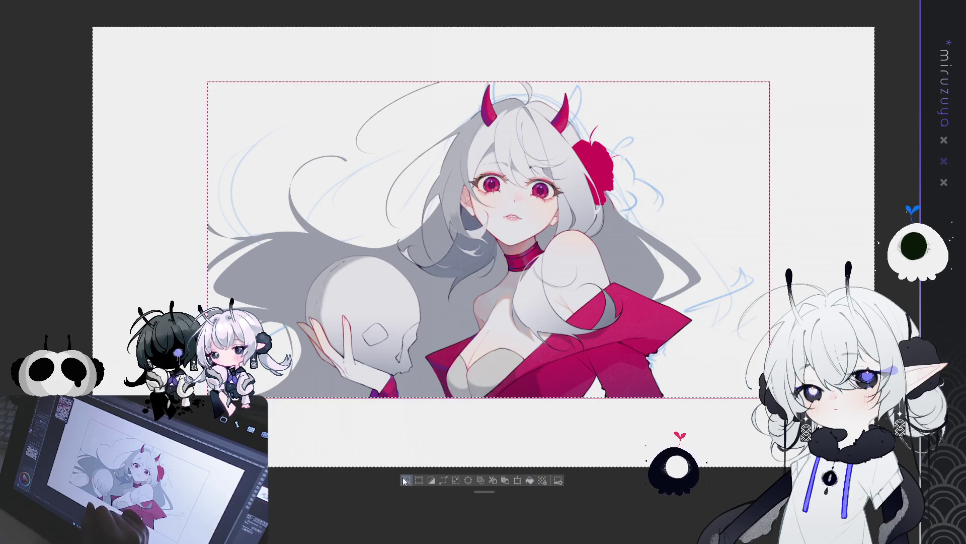
key(ctrl+d)
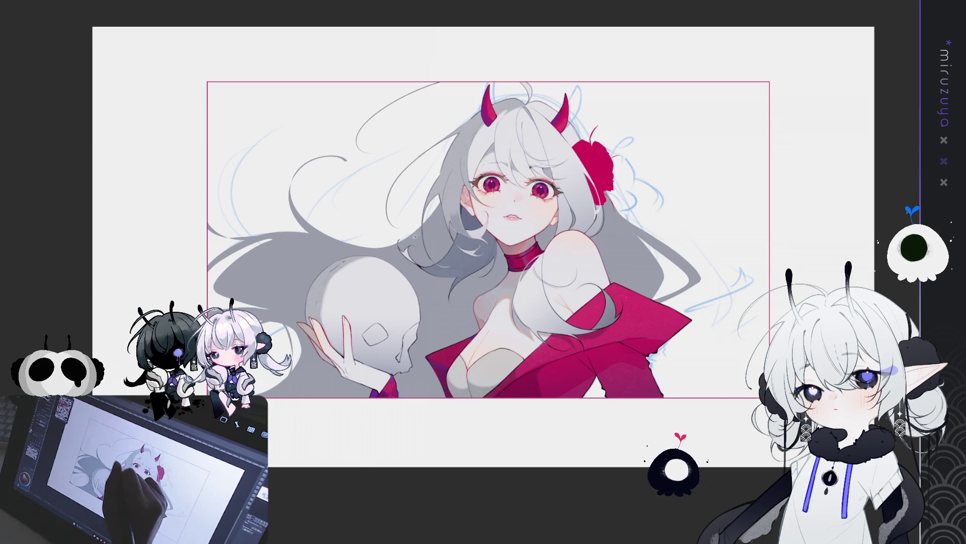
Step: Erase the large hair shadow left of the skull and fill an upper-left hair shape grey
drag(415, 235, 228, 183)
drag(268, 130, 228, 182)
key(alt+BackSpace)
key(ctrl+d)
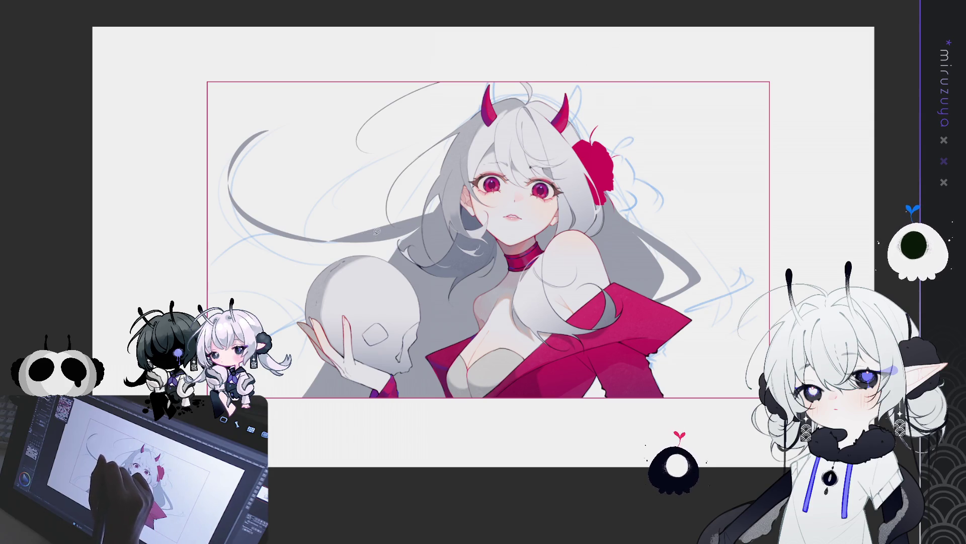
Step: Sketch curved strands down the left edge, fill the lower-left hair grey and cut a strand-shaped gap
drag(177, 219, 208, 281)
drag(130, 303, 126, 382)
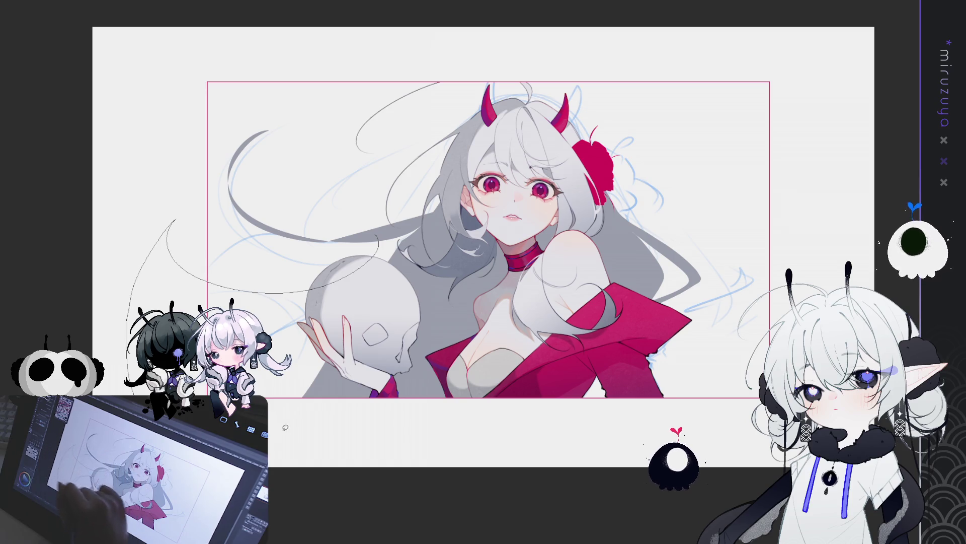
drag(286, 427, 349, 478)
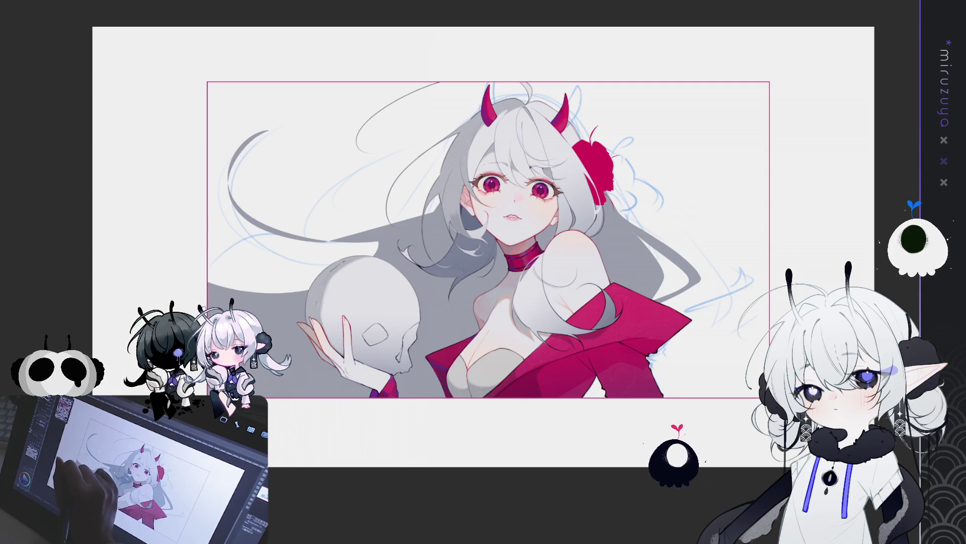
drag(233, 306, 309, 335)
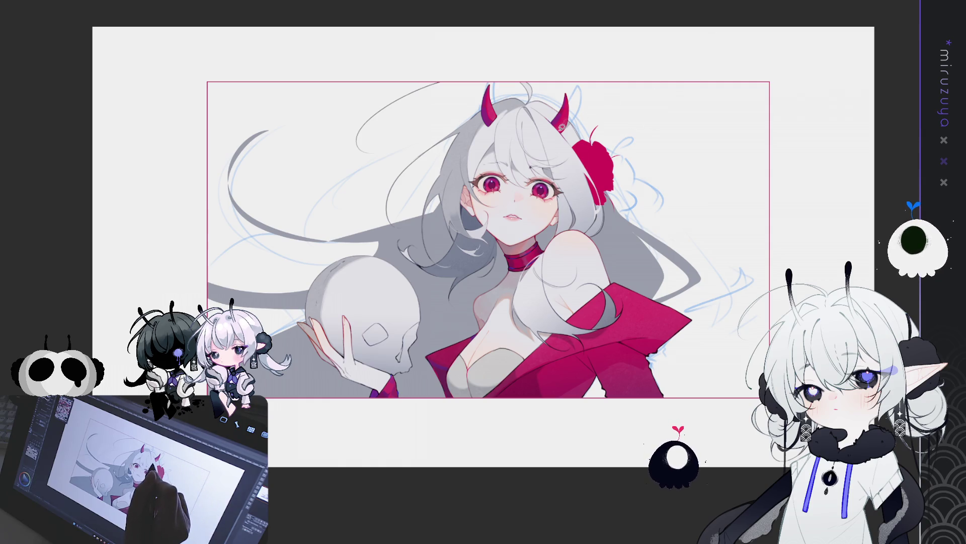
mouse_move(381, 227)
mouse_down()
mouse_move(384, 257)
mouse_move(228, 301)
mouse_up()
key(ctrl+d)
Step: Fill the lower-left hair region around the skull with grey shadow and tidy the skull's left edge
drag(415, 393, 411, 389)
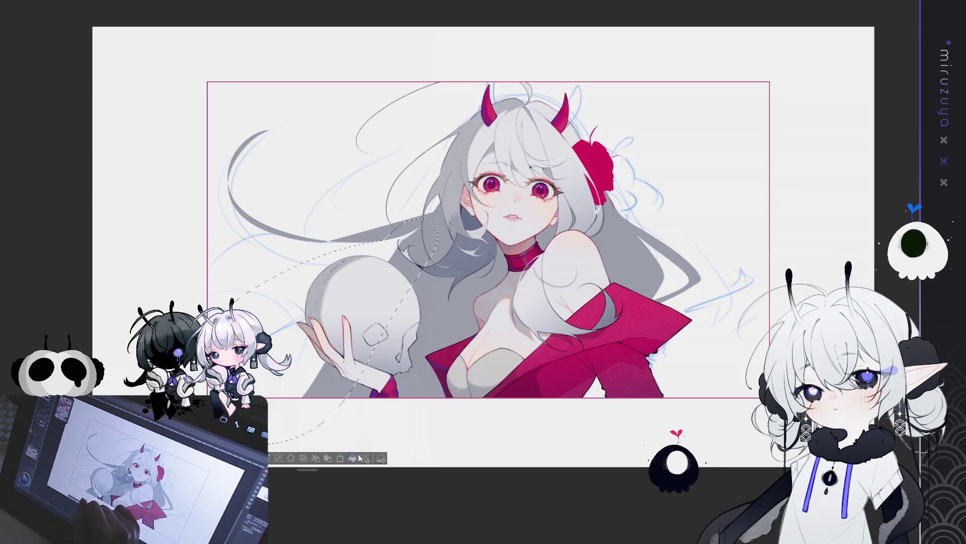
key(alt+BackSpace)
key(ctrl+d)
drag(696, 235, 715, 222)
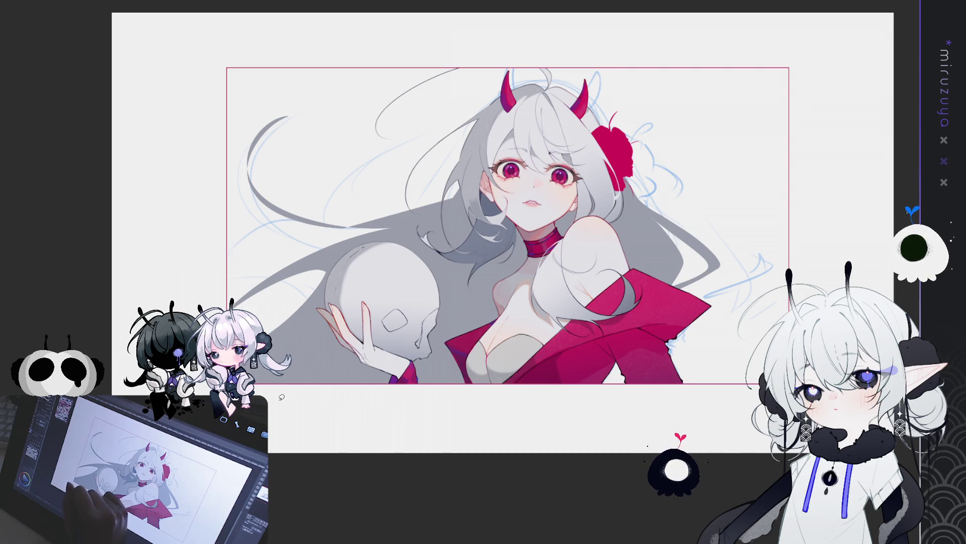
mouse_move(370, 299)
mouse_down()
mouse_move(283, 388)
mouse_move(372, 299)
mouse_up()
key(ctrl+d)
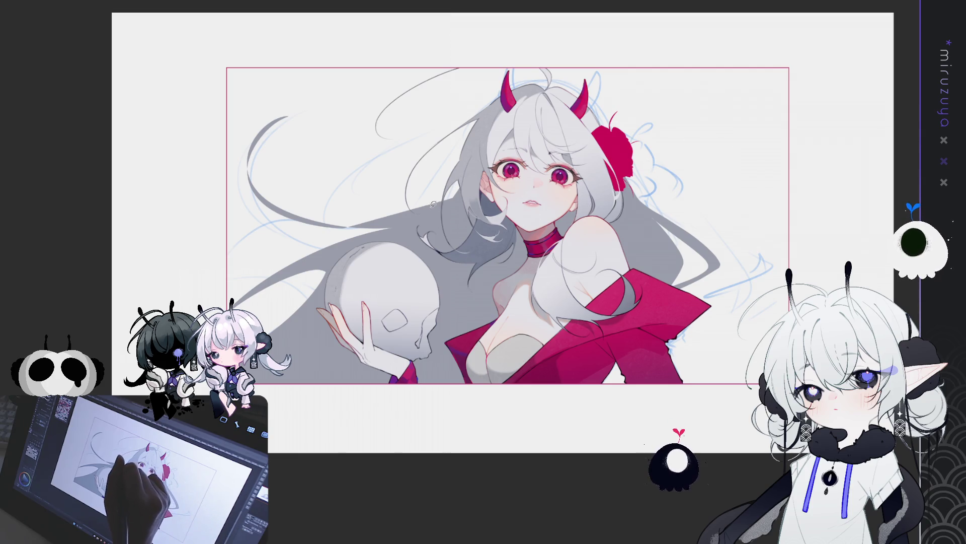
drag(433, 198, 447, 208)
key(ctrl+d)
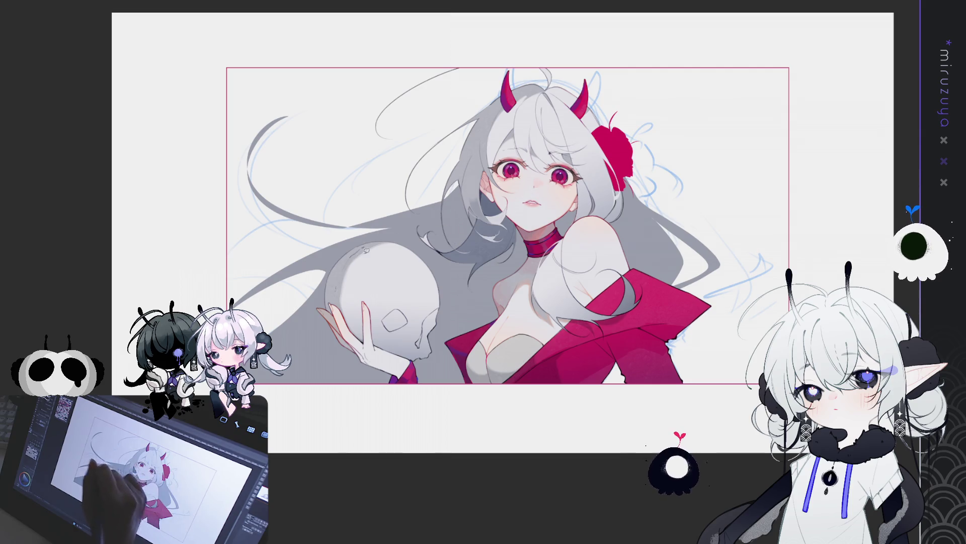
Step: Mirror and rotate the canvas to check the drawing, then reset the view upright
key(h)
mouse_move(366, 251)
mouse_down()
mouse_move(260, 258)
mouse_move(591, 270)
mouse_move(587, 298)
mouse_up()
key(ctrl+0)
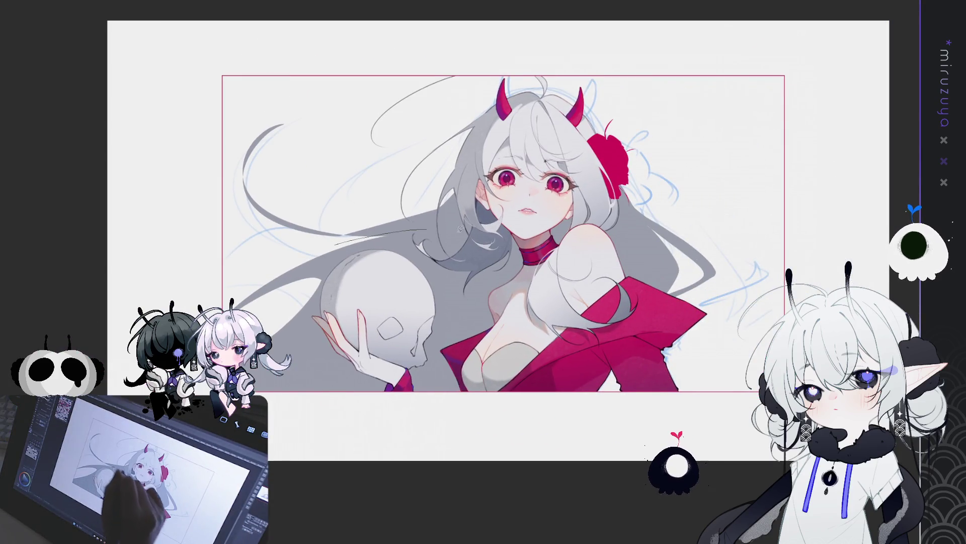
drag(336, 240, 363, 457)
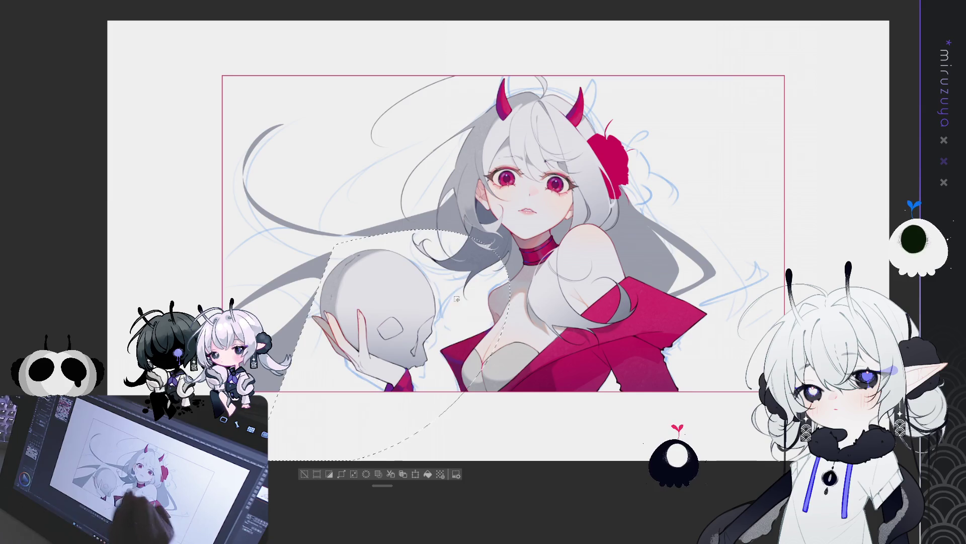
key(ctrl+d)
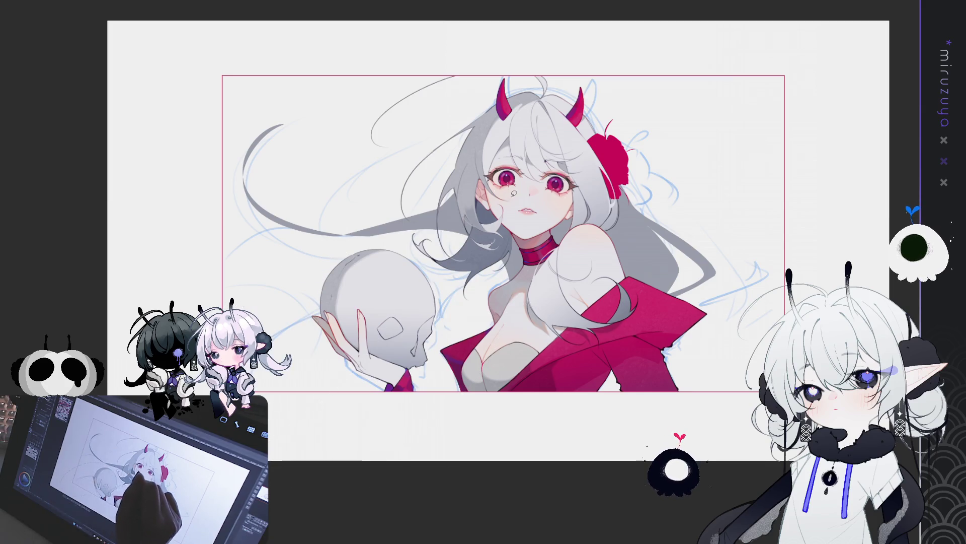